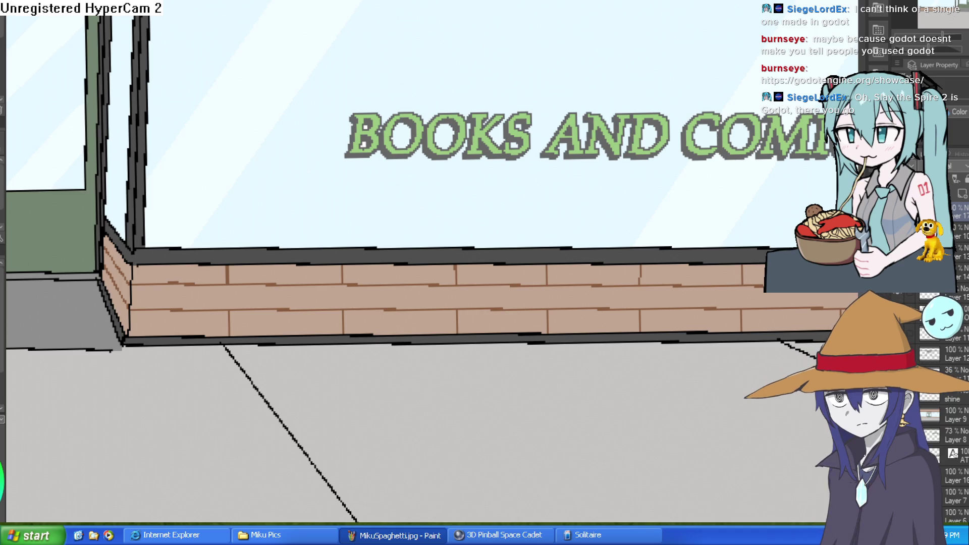
# Select the middle row of bricks plus the wall's left brick face.
pyautogui.click(249, 297)
pyautogui.keyDown('shift'); pyautogui.click(120, 282); pyautogui.keyUp('shift')
pyautogui.keyDown('shift'); pyautogui.click(129, 271); pyautogui.keyUp('shift')
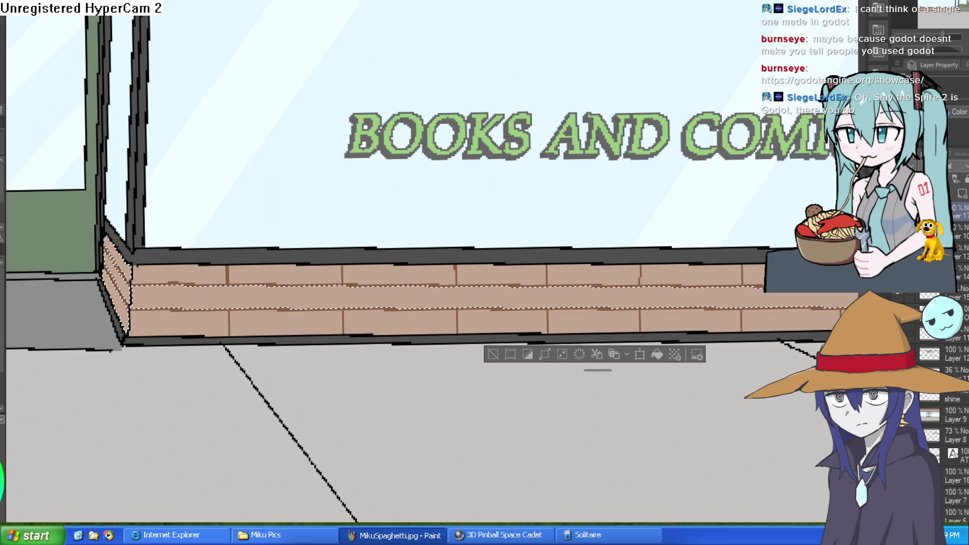
# Draw staggered vertical mortar joints along the middle brick row toward the wall's right end.
pyautogui.moveTo(184, 268); pyautogui.dragTo(184, 333)
pyautogui.moveTo(301, 270); pyautogui.dragTo(302, 323)
pyautogui.moveTo(403, 271); pyautogui.dragTo(405, 325)
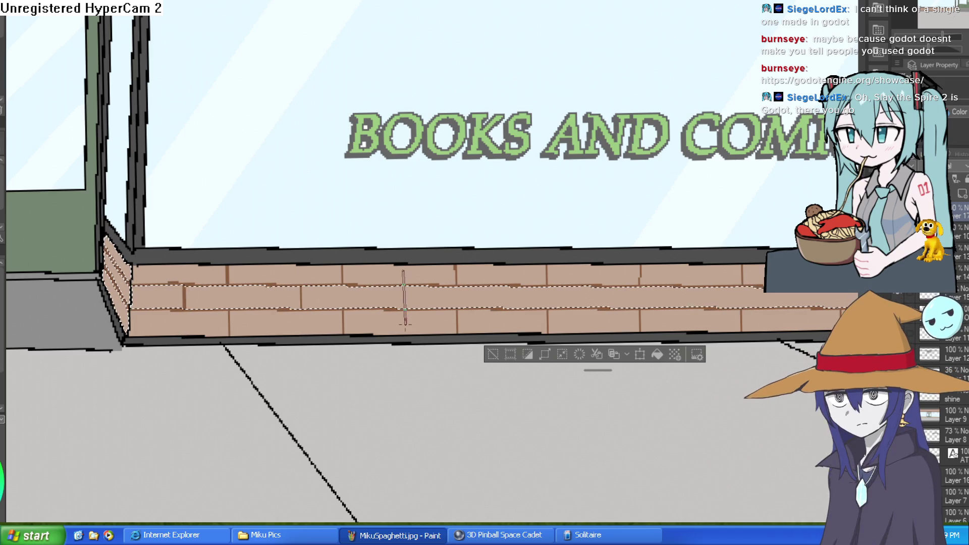
pyautogui.moveTo(506, 320); pyautogui.dragTo(506, 323)
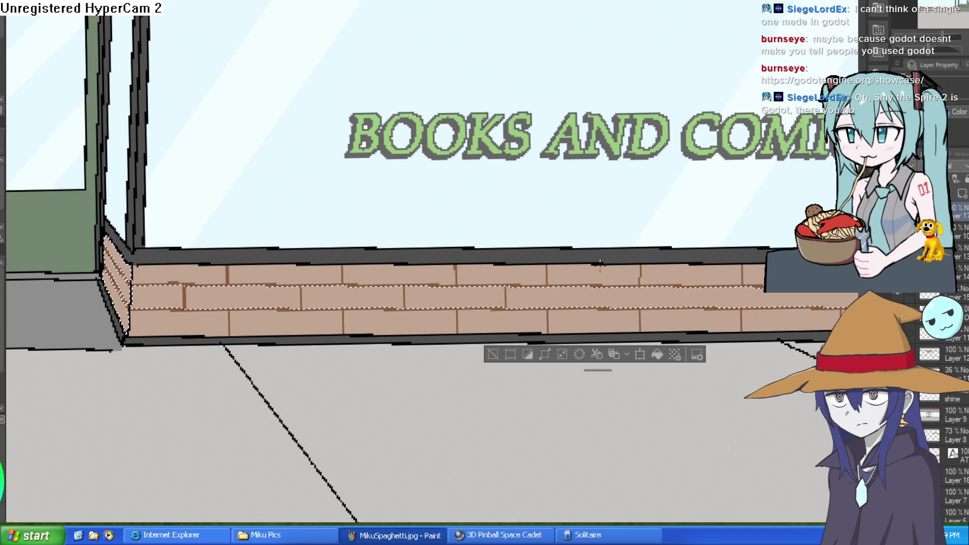
pyautogui.moveTo(599, 322); pyautogui.dragTo(527, 310)
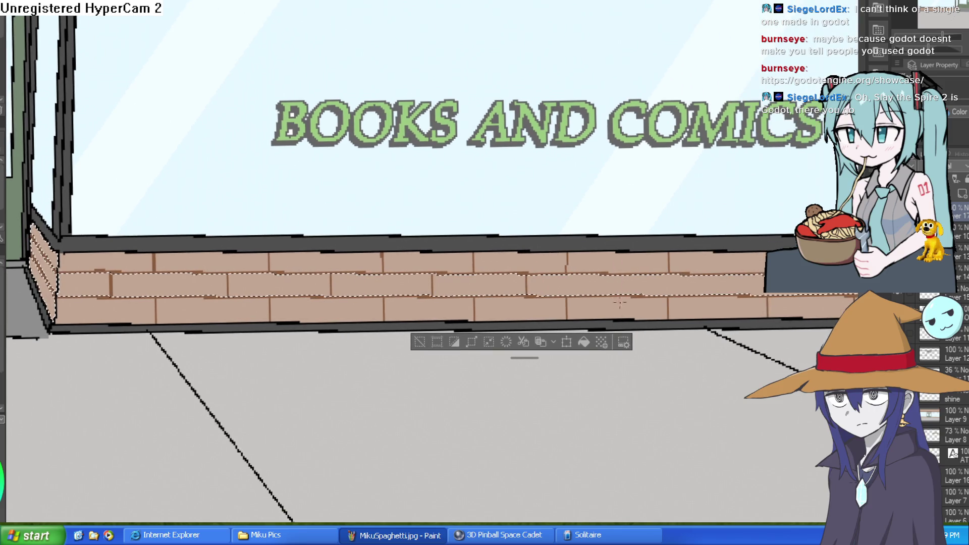
pyautogui.moveTo(622, 254); pyautogui.dragTo(622, 308)
pyautogui.moveTo(740, 301); pyautogui.dragTo(707, 307)
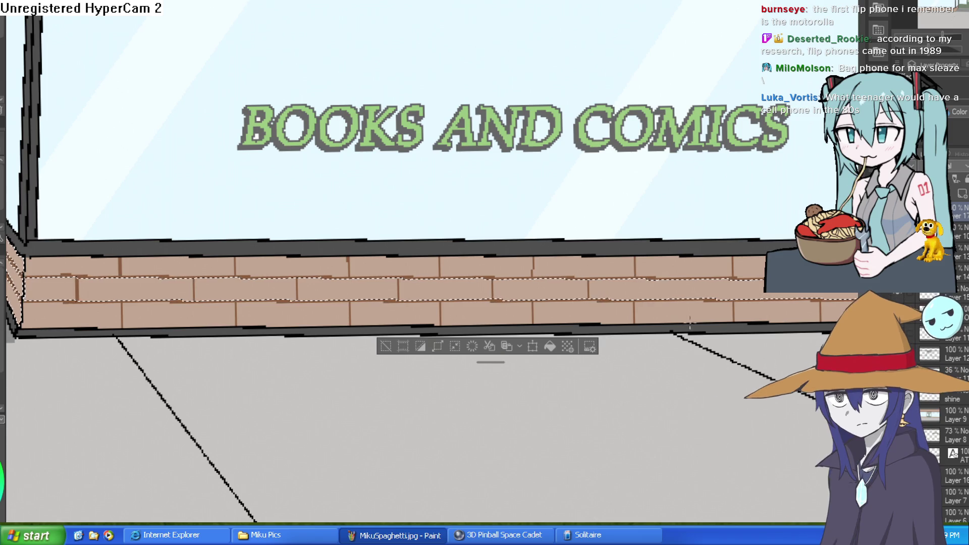
# Pan across the brick wall's right end, then over to the green double doors.
pyautogui.moveTo(762, 282)
pyautogui.mouseDown()
pyautogui.moveTo(684, 276)
pyautogui.moveTo(692, 268)
pyautogui.mouseUp()
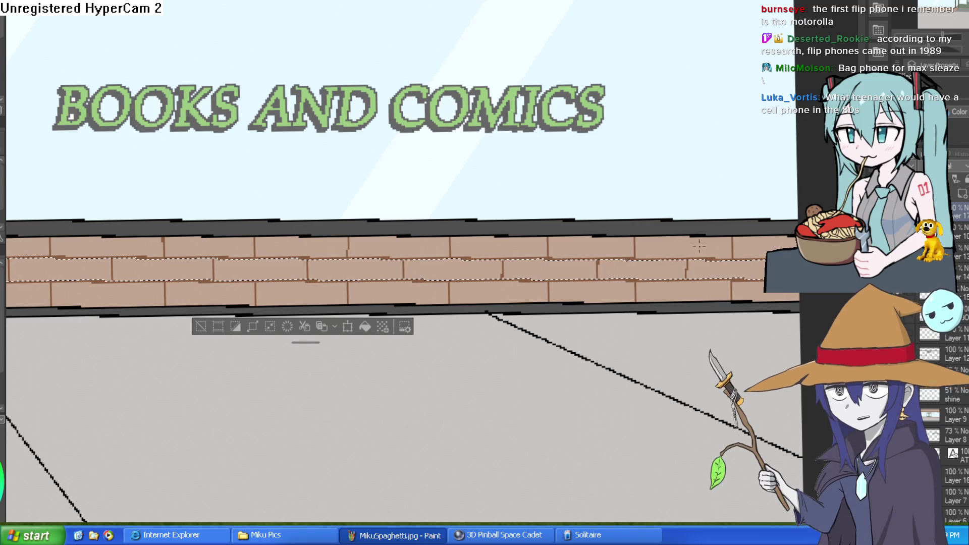
pyautogui.moveTo(708, 246); pyautogui.dragTo(690, 226)
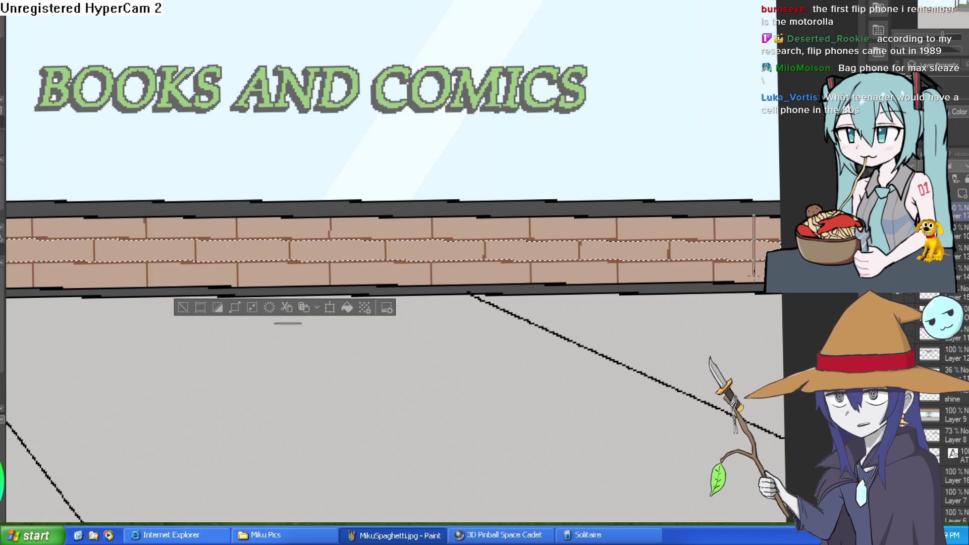
pyautogui.moveTo(791, 243); pyautogui.dragTo(892, 250)
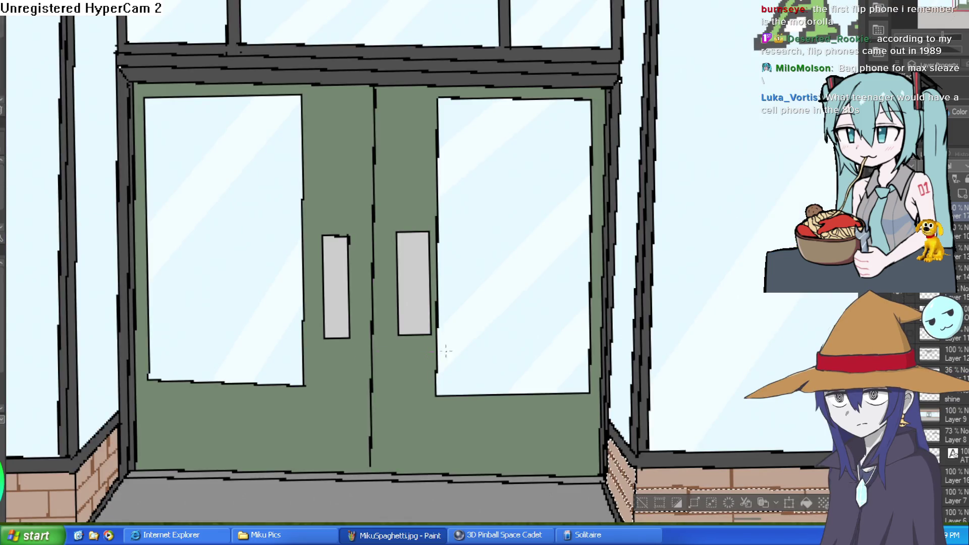
pyautogui.moveTo(621, 480); pyautogui.dragTo(564, 244)
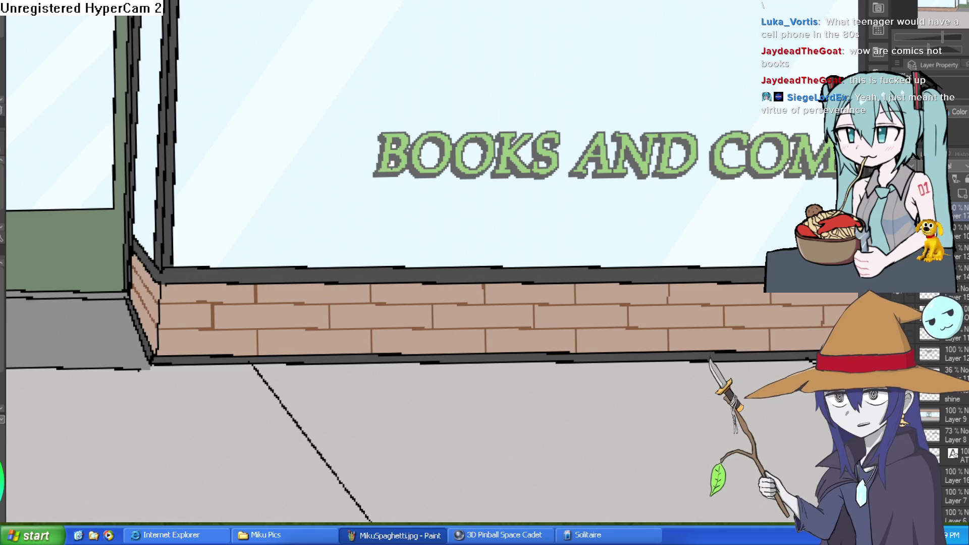
# Pan and zoom along the storefront's brick wall.
pyautogui.moveTo(757, 87); pyautogui.dragTo(734, 95)
pyautogui.scroll(-5, 734, 95)
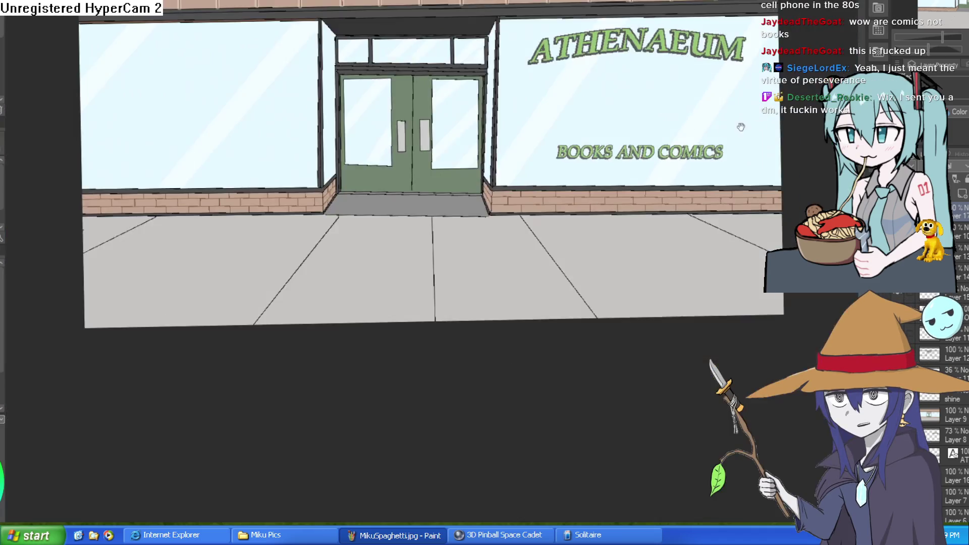
pyautogui.scroll(6, 632, 141)
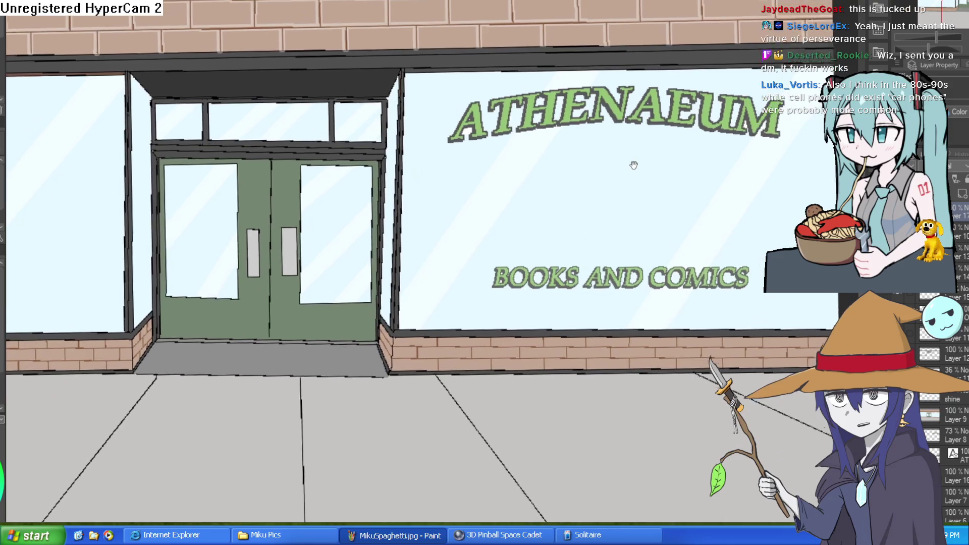
pyautogui.scroll(-5, 601, 168)
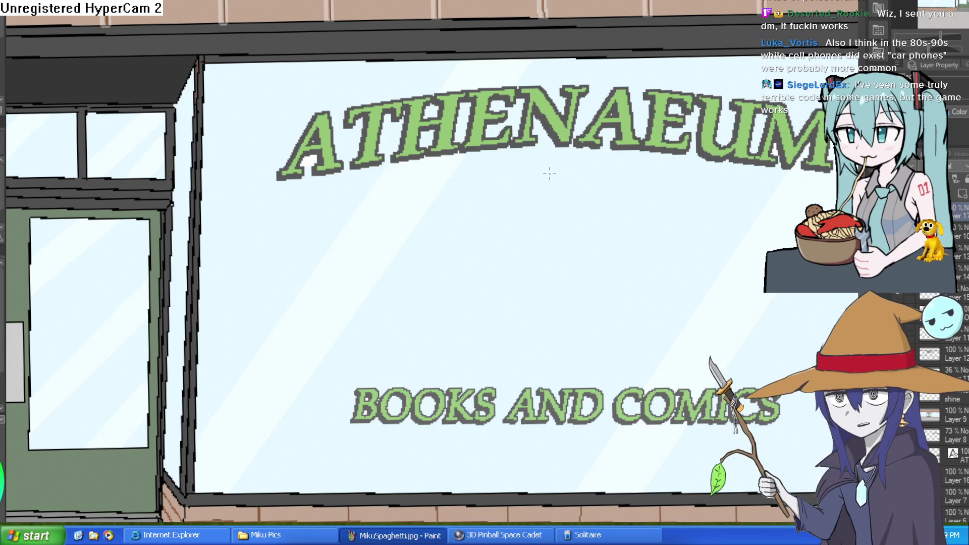
# Zoom in on the ATHENAEUM sign and pan across the upper facade and window lettering.
pyautogui.moveTo(581, 168); pyautogui.dragTo(550, 174)
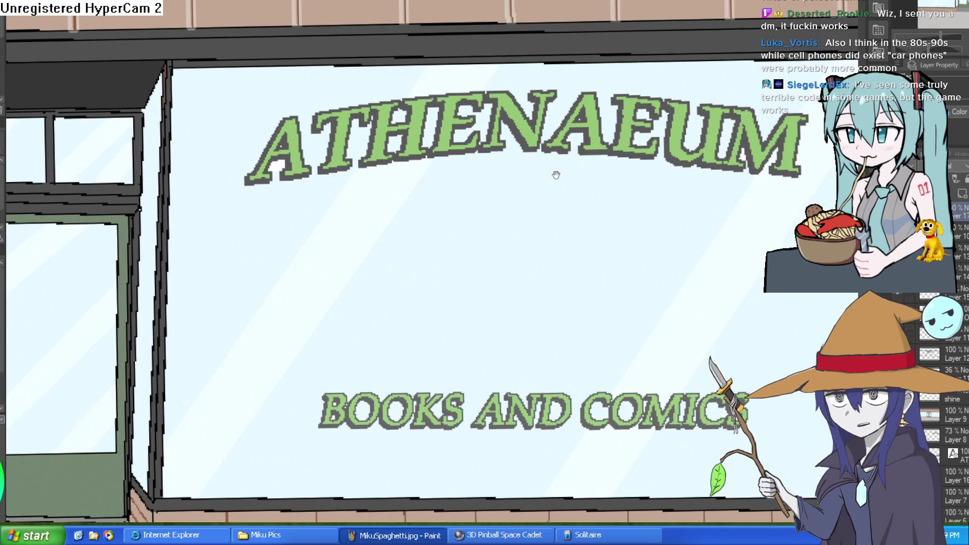
pyautogui.scroll(-5, 549, 173)
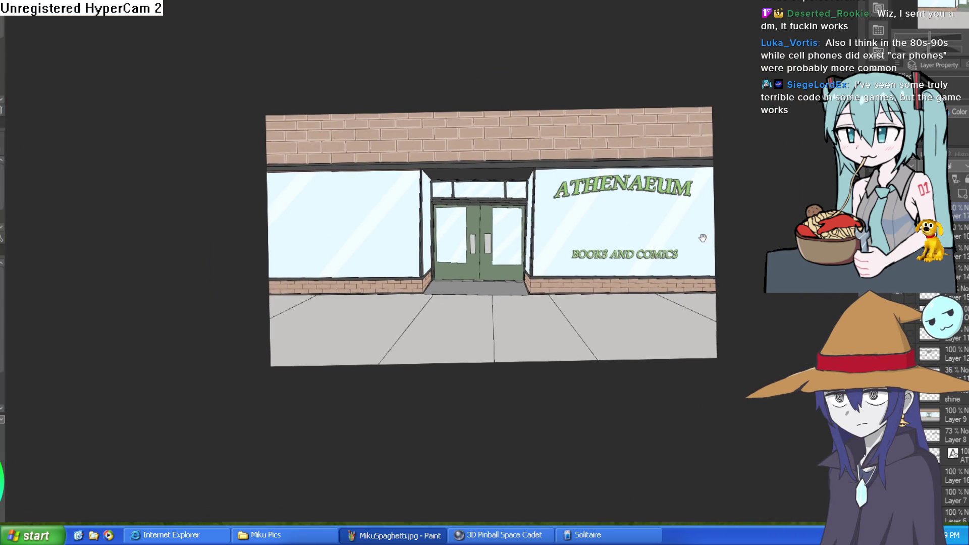
pyautogui.scroll(5, 705, 237)
pyautogui.moveTo(700, 187)
pyautogui.mouseDown()
pyautogui.moveTo(619, 229)
pyautogui.moveTo(649, 227)
pyautogui.mouseUp()
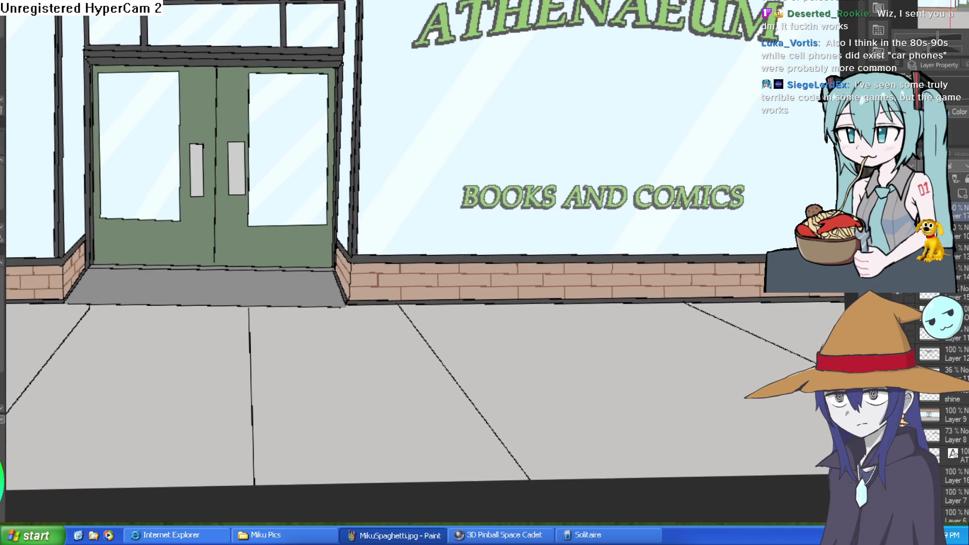
pyautogui.scroll(-4, 671, 186)
pyautogui.scroll(3, 765, 191)
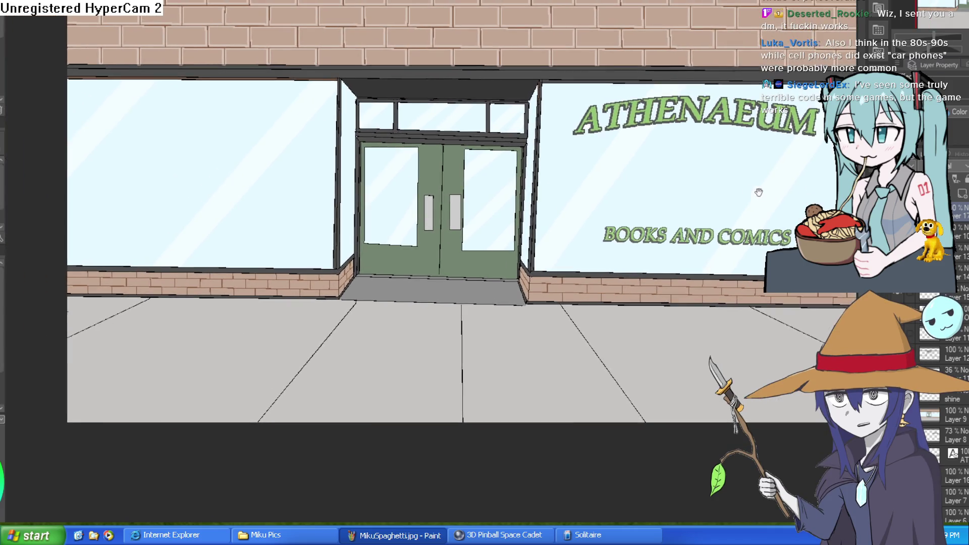
pyautogui.moveTo(762, 192); pyautogui.dragTo(739, 210)
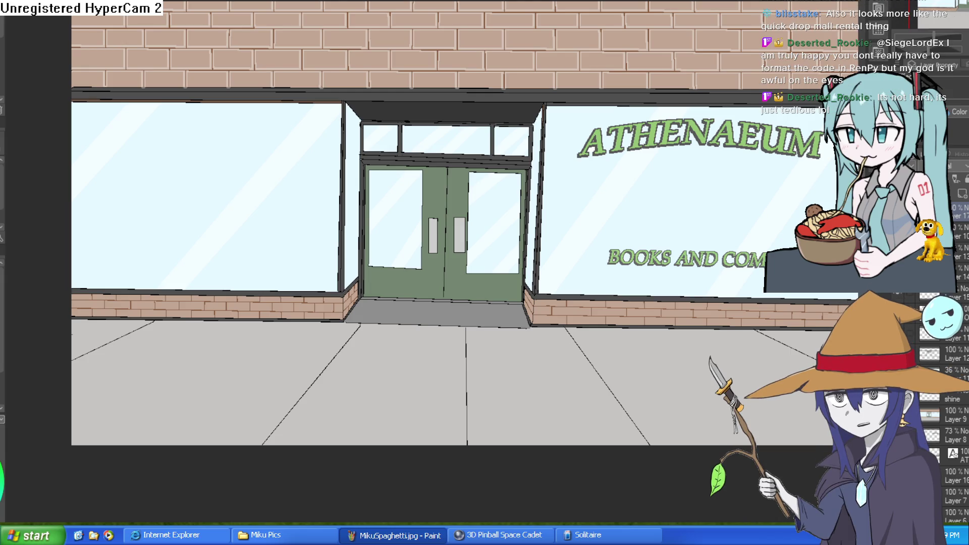
pyautogui.scroll(2, 654, 191)
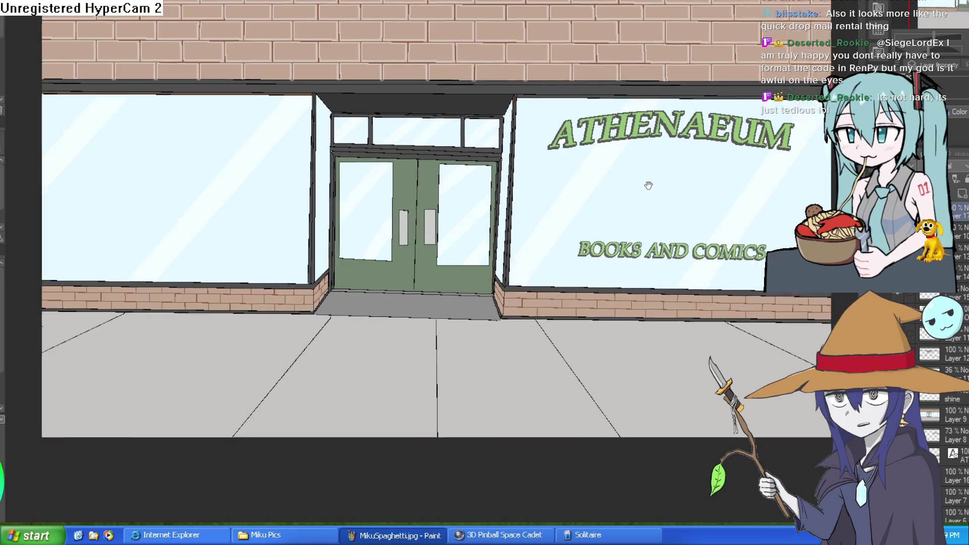
pyautogui.scroll(3, 625, 152)
pyautogui.moveTo(624, 151); pyautogui.dragTo(597, 167)
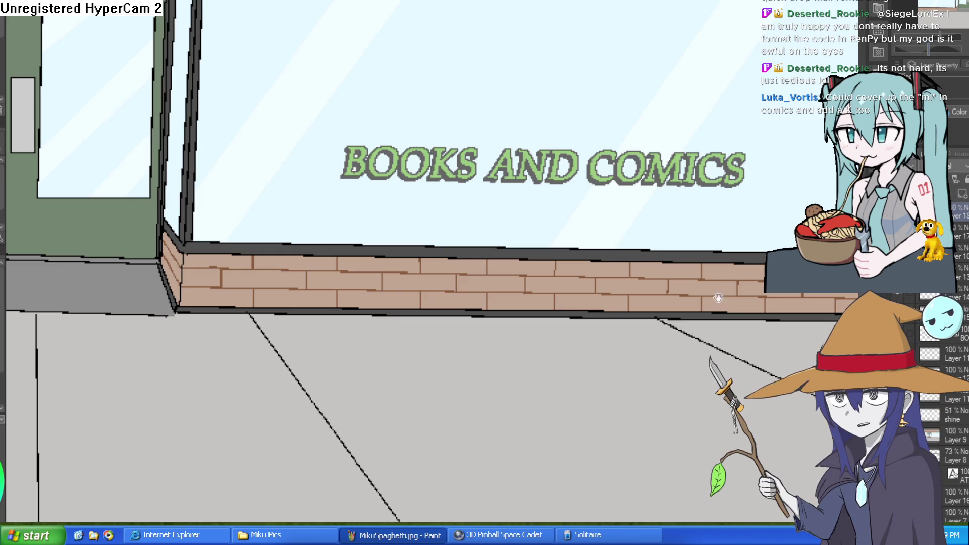
pyautogui.moveTo(627, 292); pyautogui.dragTo(620, 334)
pyautogui.scroll(1, 442, 196)
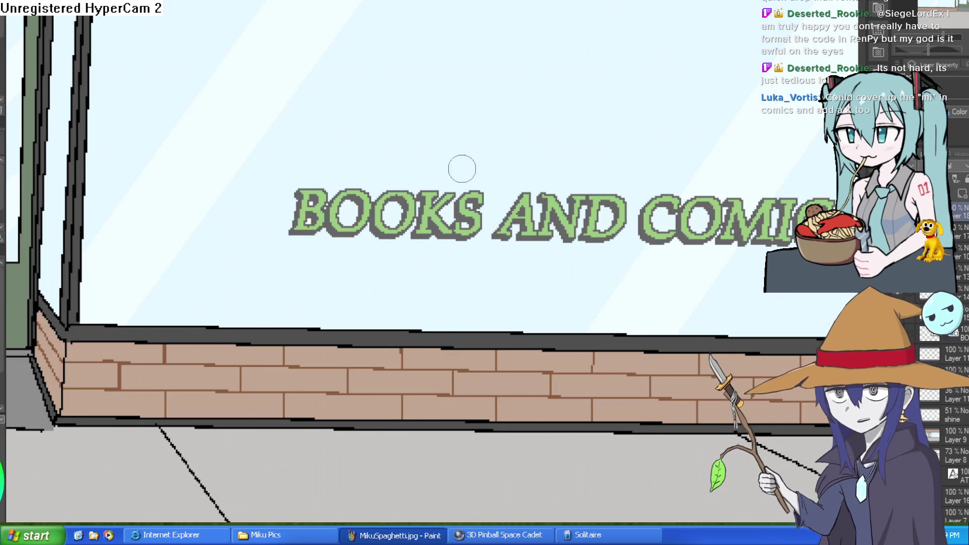
pyautogui.moveTo(437, 166); pyautogui.dragTo(422, 241)
# Turn the K of BOOKS into a red B and repaint two drips below it.
pyautogui.moveTo(438, 172)
pyautogui.mouseDown()
pyautogui.moveTo(446, 214)
pyautogui.moveTo(423, 263)
pyautogui.moveTo(422, 296)
pyautogui.moveTo(432, 264)
pyautogui.moveTo(439, 270)
pyautogui.mouseUp()
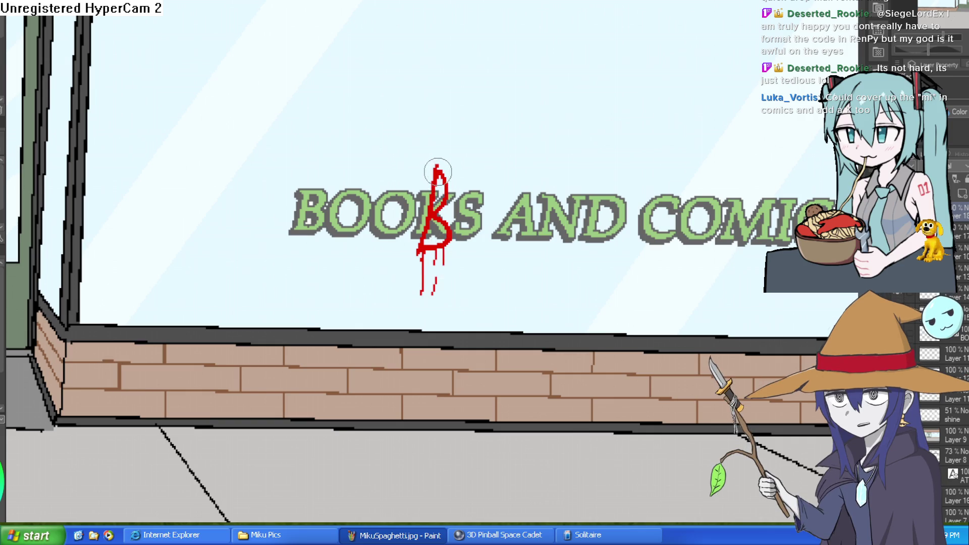
pyautogui.hotkey('ctrl', 'z')
pyautogui.hotkey('ctrl', 'z')
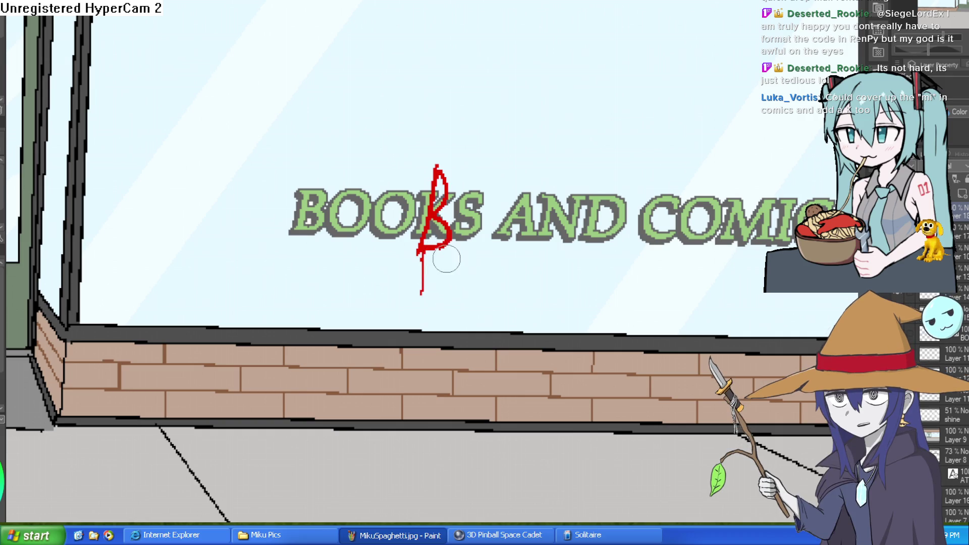
pyautogui.scroll(2, 435, 253)
pyautogui.moveTo(434, 252); pyautogui.dragTo(433, 367)
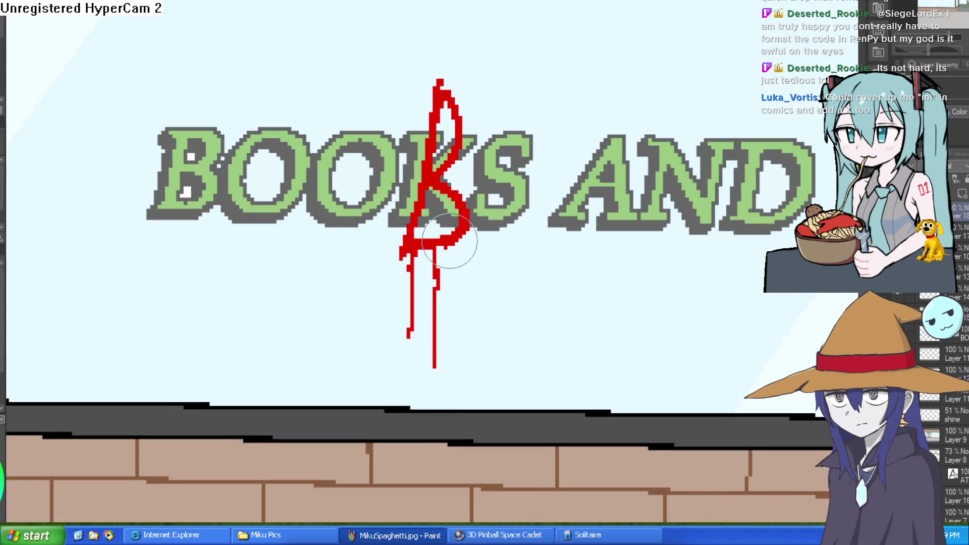
pyautogui.moveTo(451, 245); pyautogui.dragTo(449, 366)
# Spatter three red dots above the B, then zoom back out.
pyautogui.scroll(3, 469, 167)
pyautogui.click(460, 163)
pyautogui.click(453, 141)
pyautogui.click(464, 146)
pyautogui.scroll(-4, 479, 160)
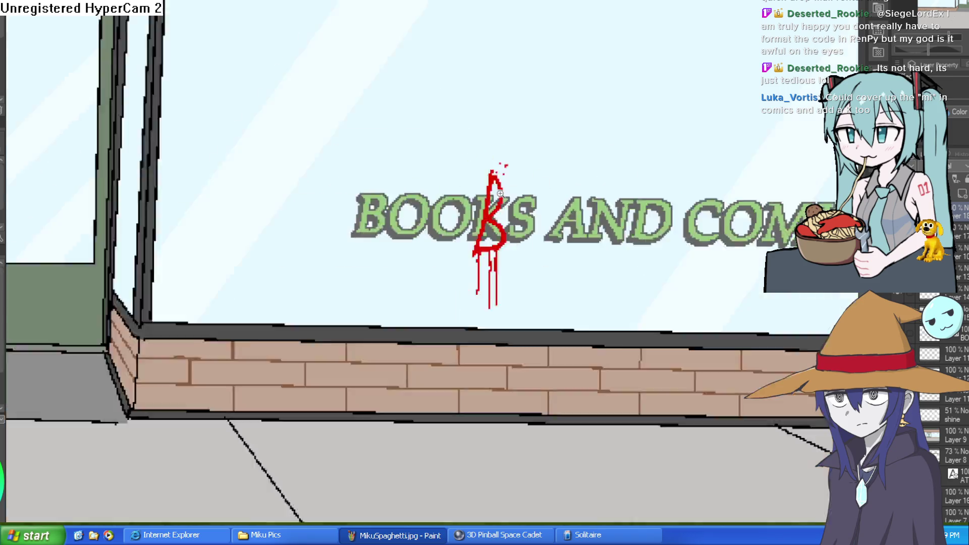
pyautogui.scroll(-1, 659, 202)
pyautogui.scroll(5, 658, 197)
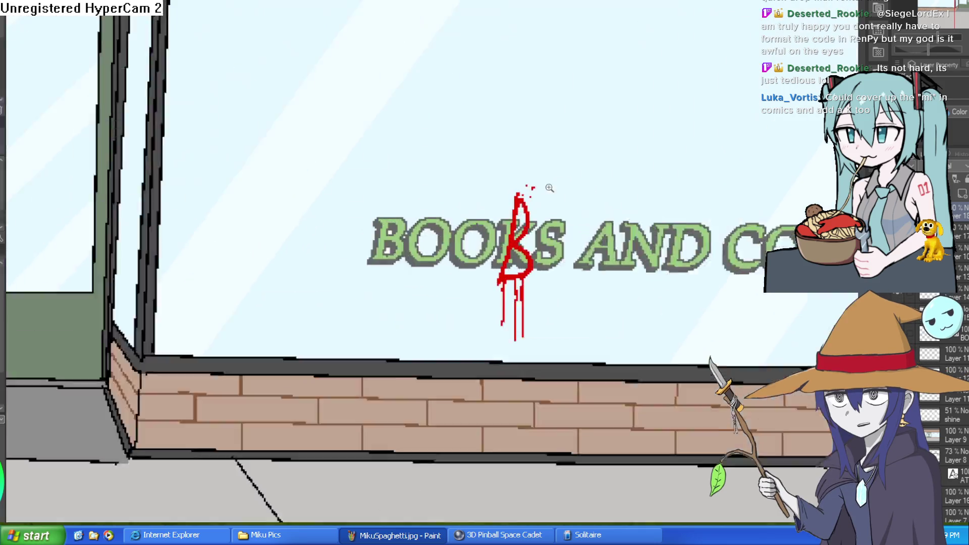
pyautogui.scroll(-2, 659, 188)
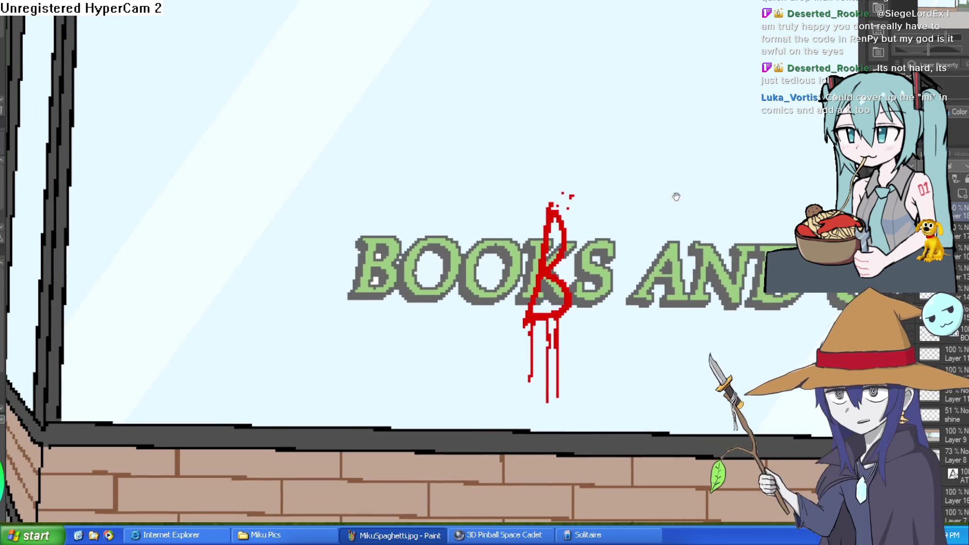
pyautogui.scroll(-3, 697, 177)
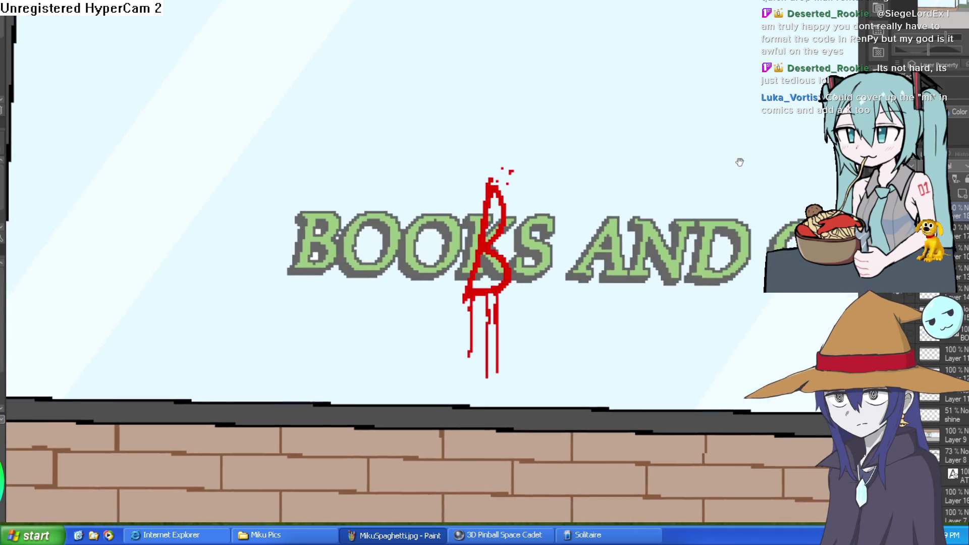
pyautogui.scroll(1, 779, 182)
pyautogui.scroll(-5, 771, 163)
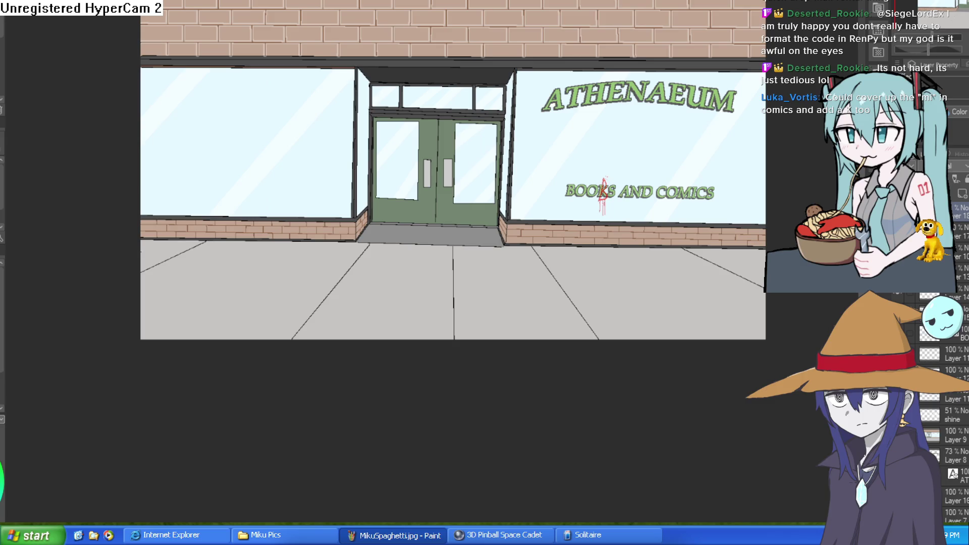
# Zoom in on BOOKS AND COMICS and try an extra red stroke on the K, undoing it.
pyautogui.scroll(1, 669, 210)
pyautogui.scroll(4, 669, 210)
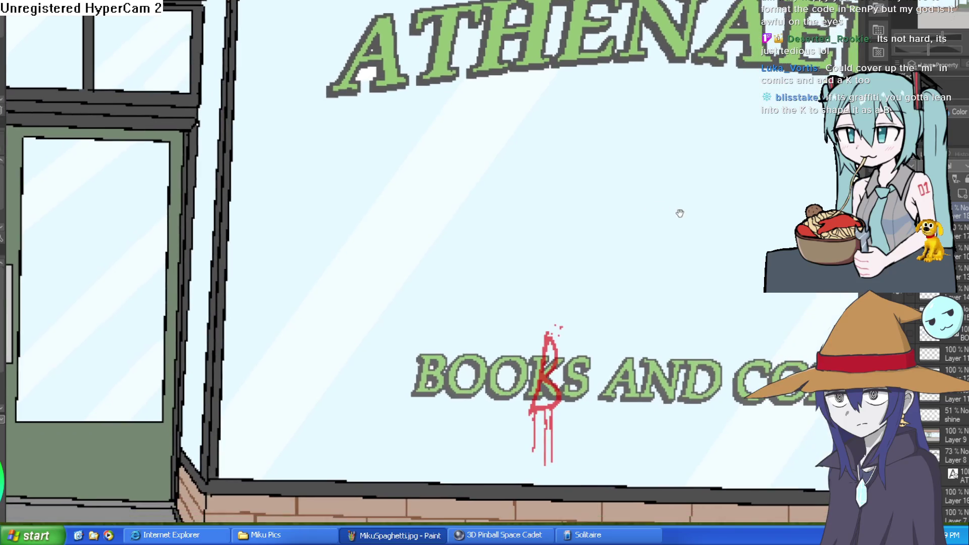
pyautogui.moveTo(681, 216); pyautogui.dragTo(713, 192)
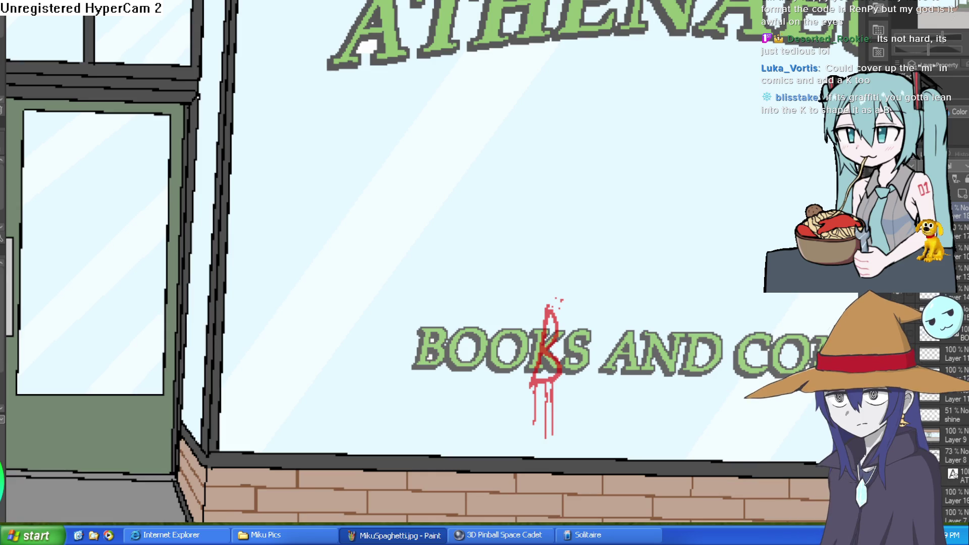
pyautogui.moveTo(704, 207); pyautogui.dragTo(684, 113)
pyautogui.hotkey('ctrl', 'z')
# Undo and restore the red graffiti stroke on the K, then recentre the whole storefront.
pyautogui.scroll(-5, 683, 142)
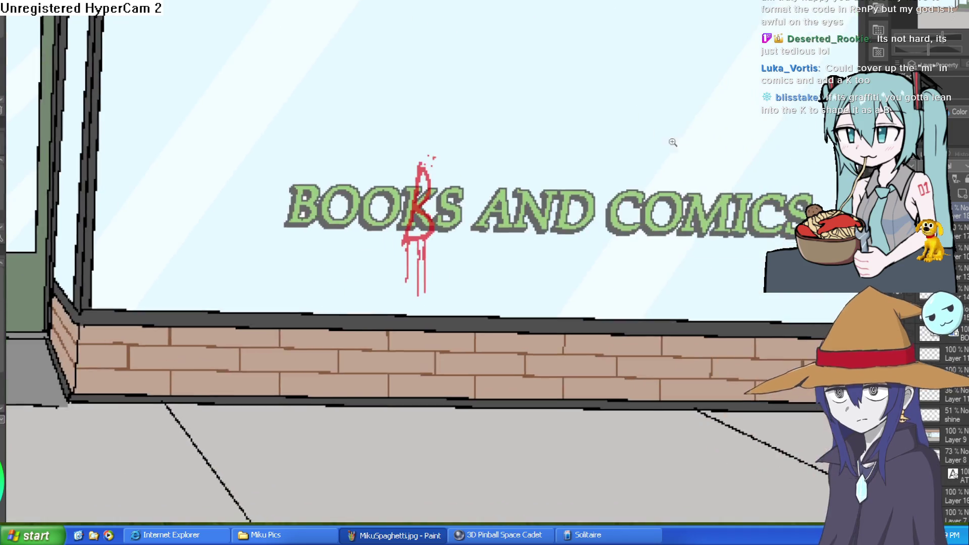
pyautogui.scroll(-2, 769, 266)
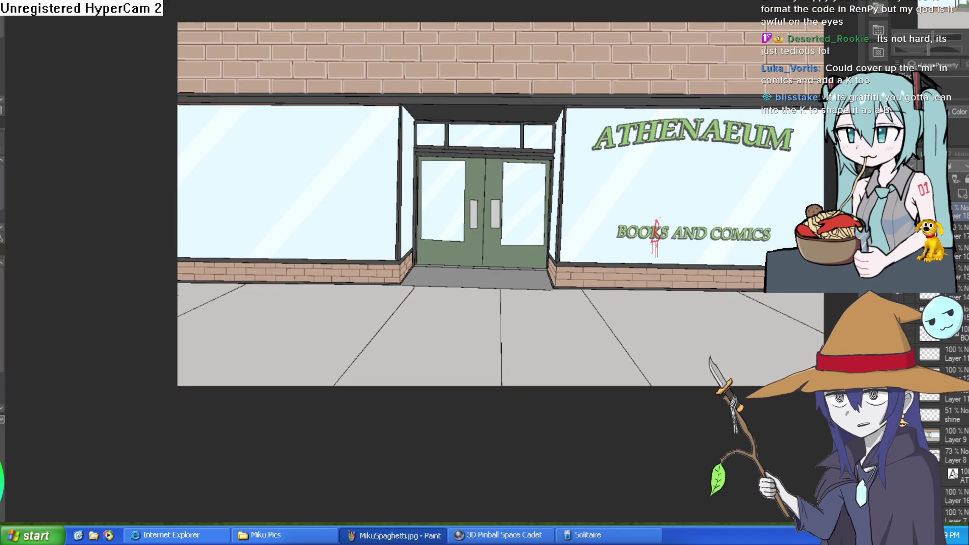
pyautogui.hotkey('ctrl', 'z')
pyautogui.hotkey('ctrl', 'y')
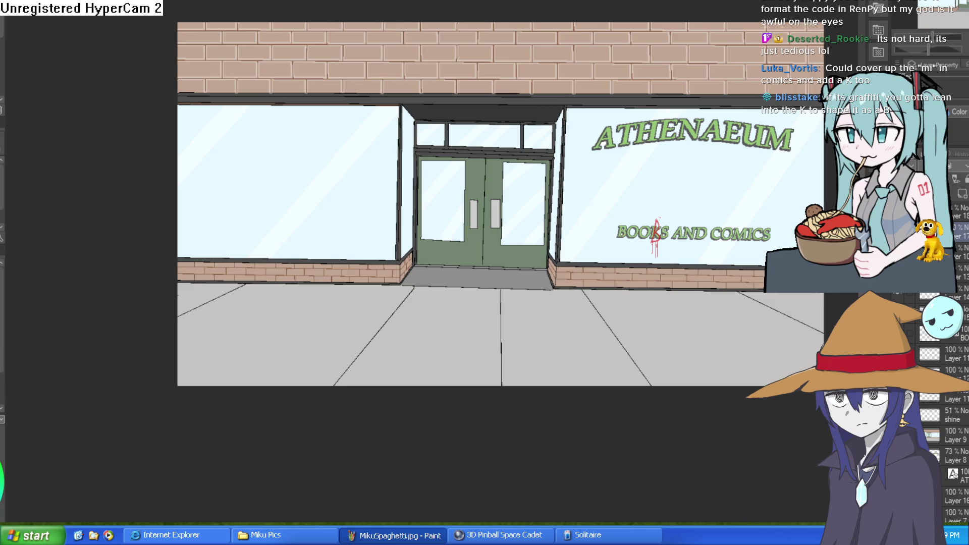
pyautogui.moveTo(488, 204); pyautogui.dragTo(462, 179)
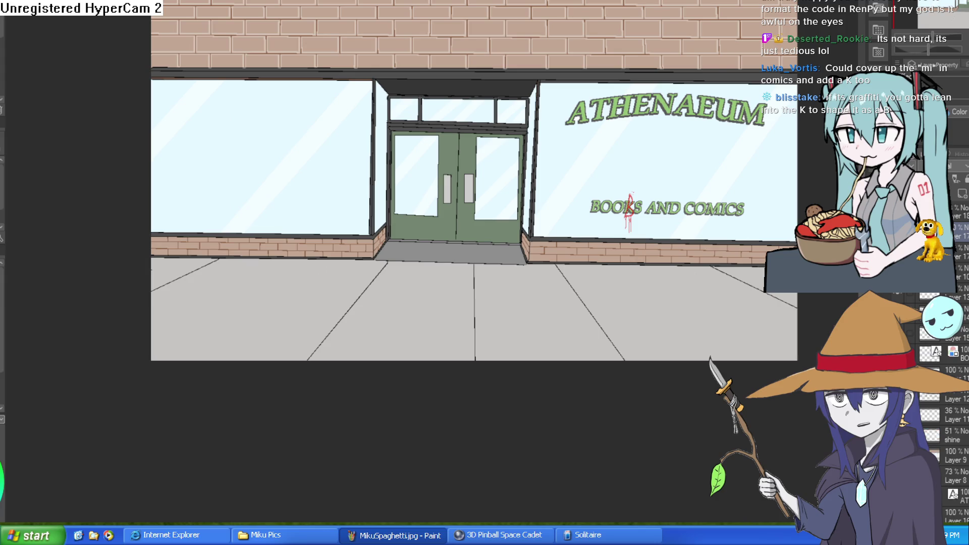
pyautogui.scroll(3, 728, 202)
pyautogui.hotkey('ctrl', 't')
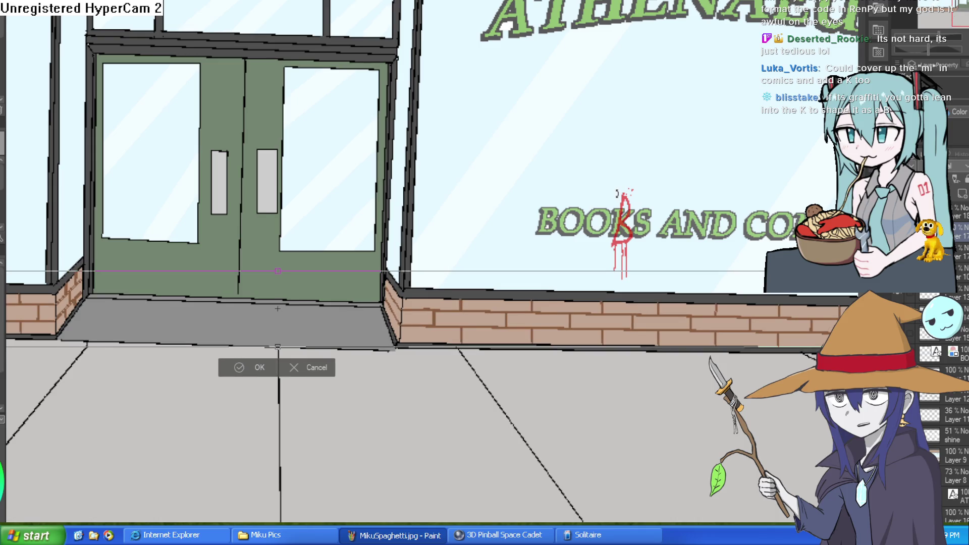
# Confirm the layer transform and hide the white highlight layer on the brick walls.
pyautogui.click(254, 367)
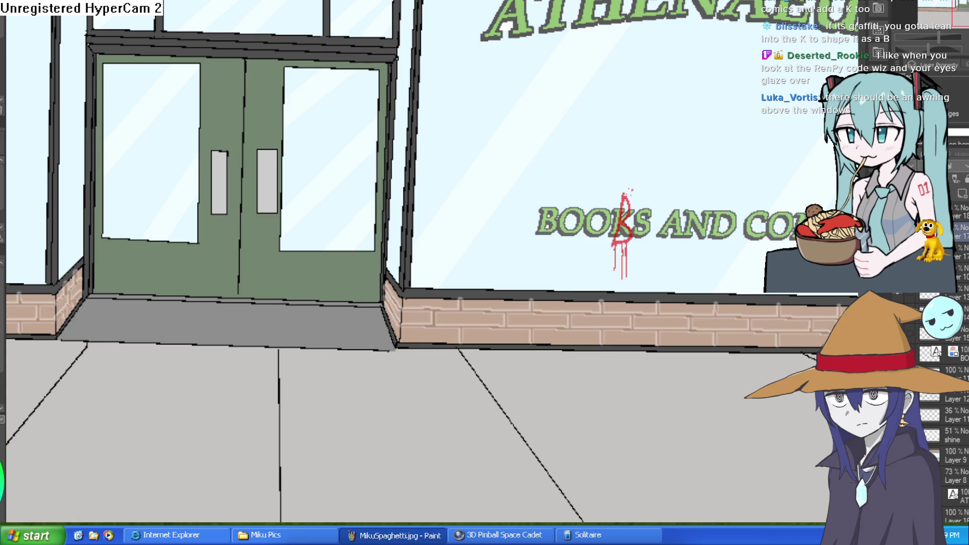
pyautogui.click(950, 123)
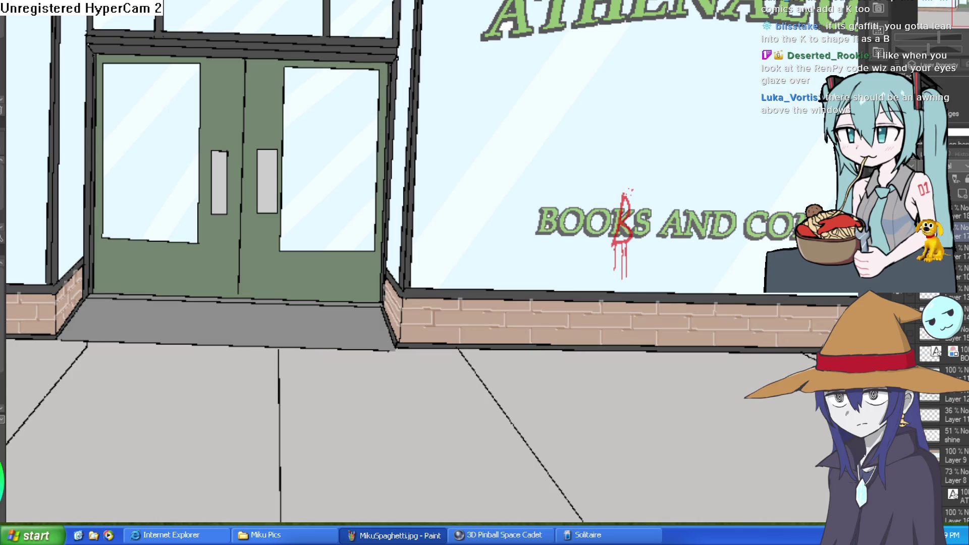
pyautogui.press('p')
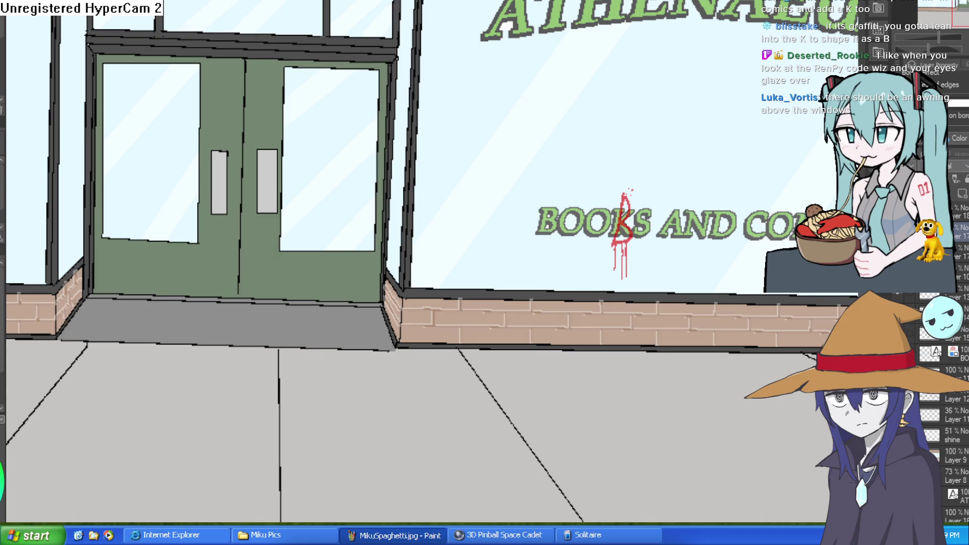
pyautogui.scroll(4, 504, 283)
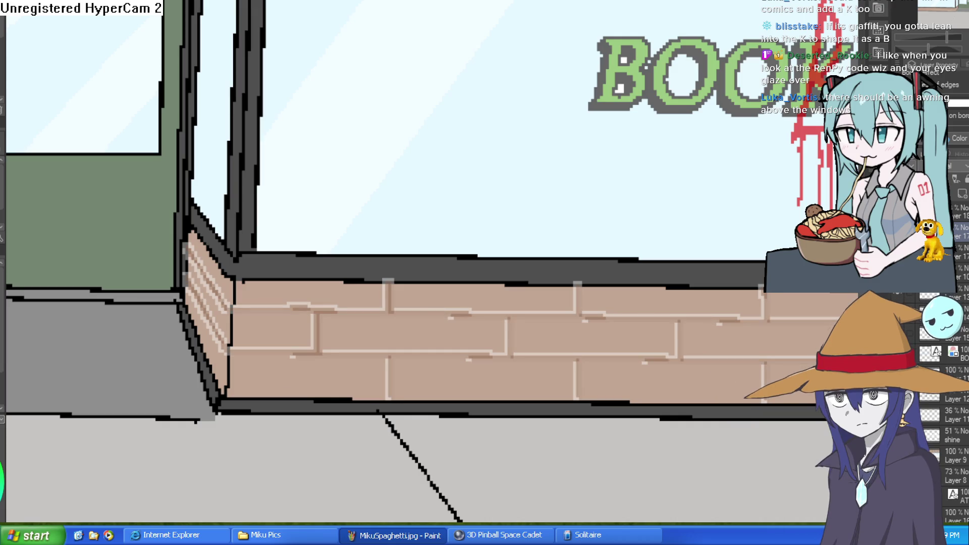
pyautogui.scroll(-6, 488, 253)
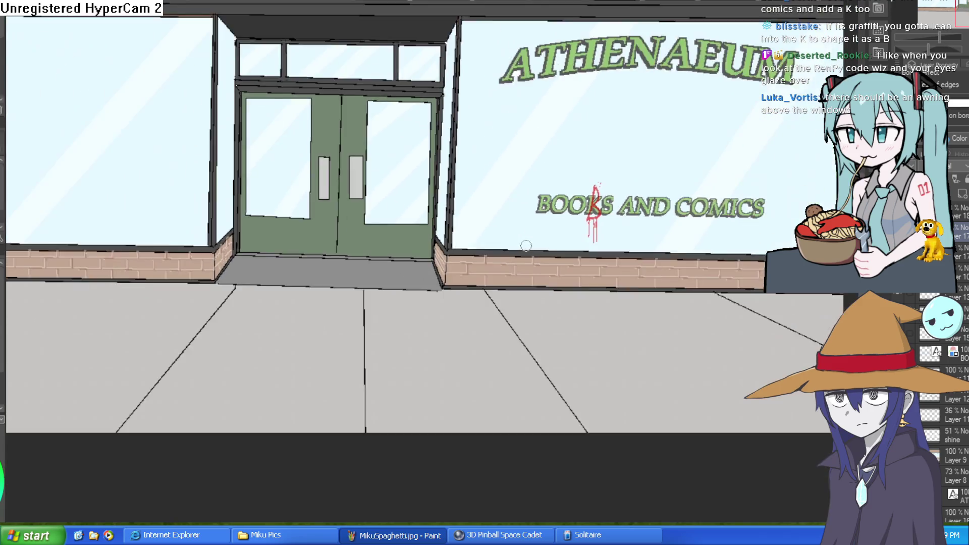
pyautogui.scroll(2, 404, 264)
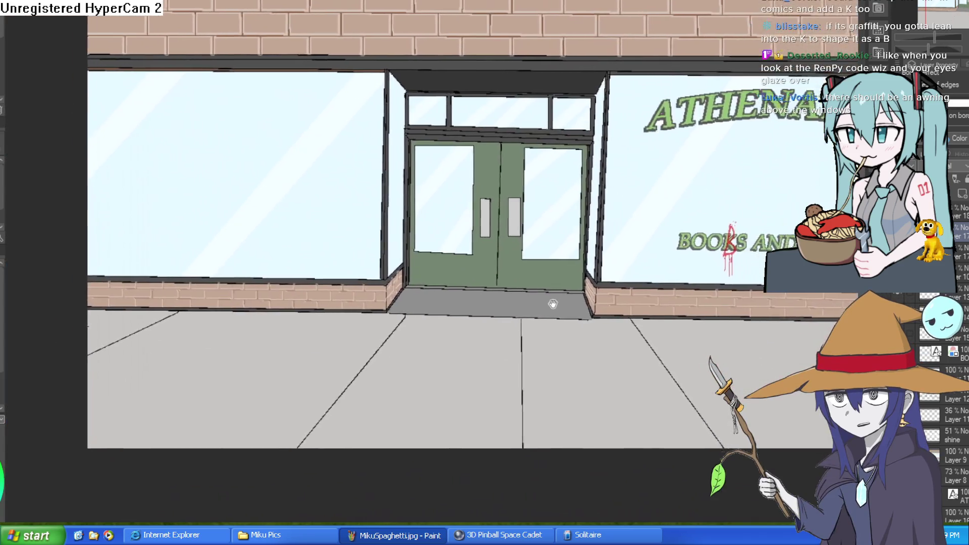
pyautogui.scroll(-2, 535, 275)
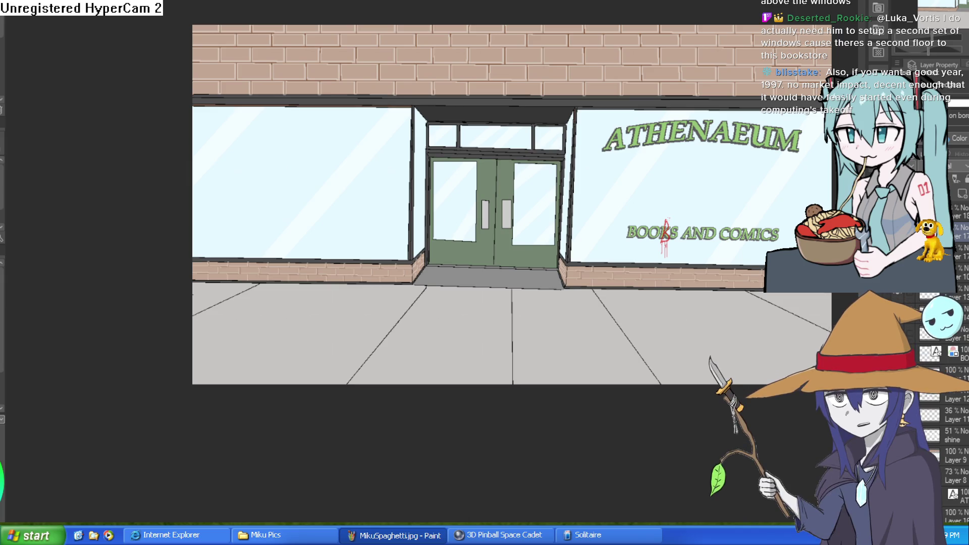
pyautogui.hotkey('alt', 'Tab')
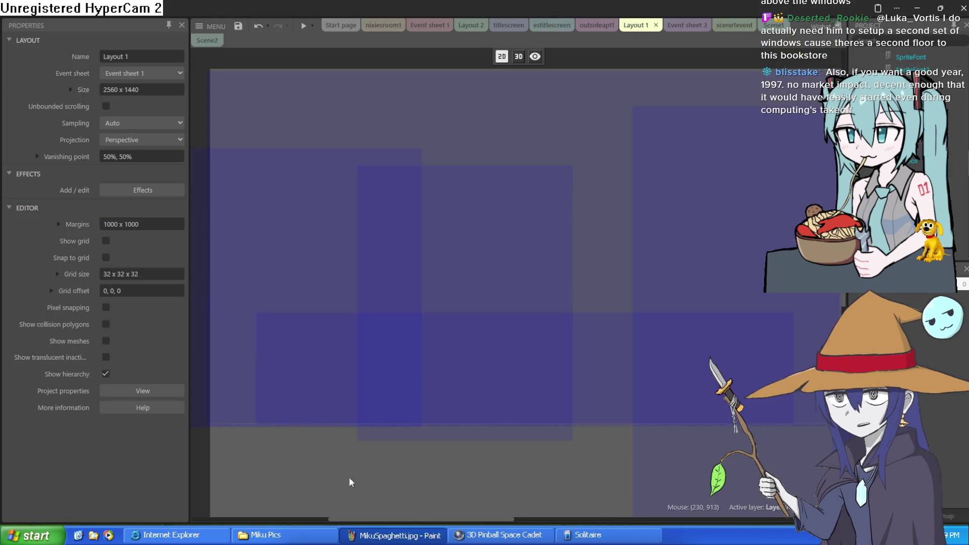
# Move the green dialogue textbox left and down to 640, 365.
pyautogui.click(497, 359)
pyautogui.moveTo(502, 369); pyautogui.dragTo(501, 371)
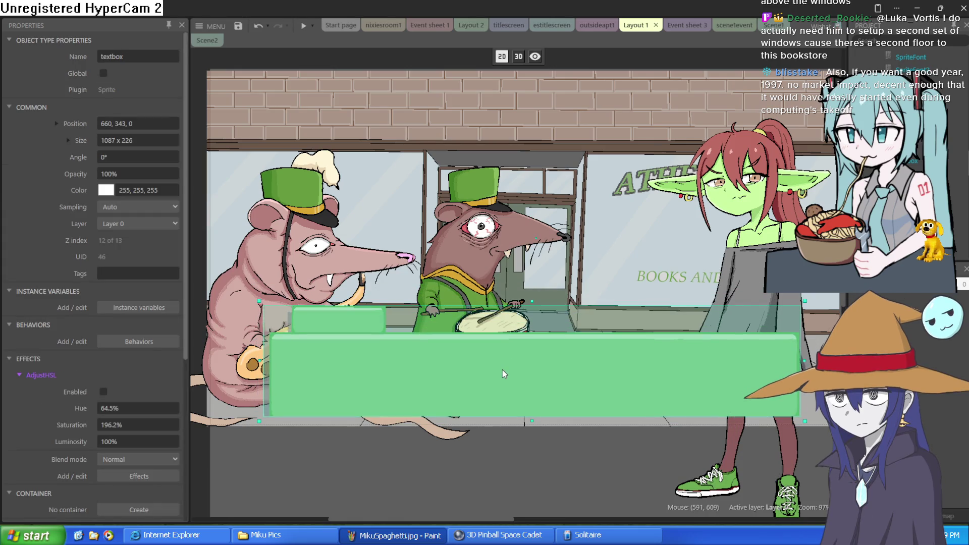
pyautogui.moveTo(501, 369); pyautogui.dragTo(483, 397)
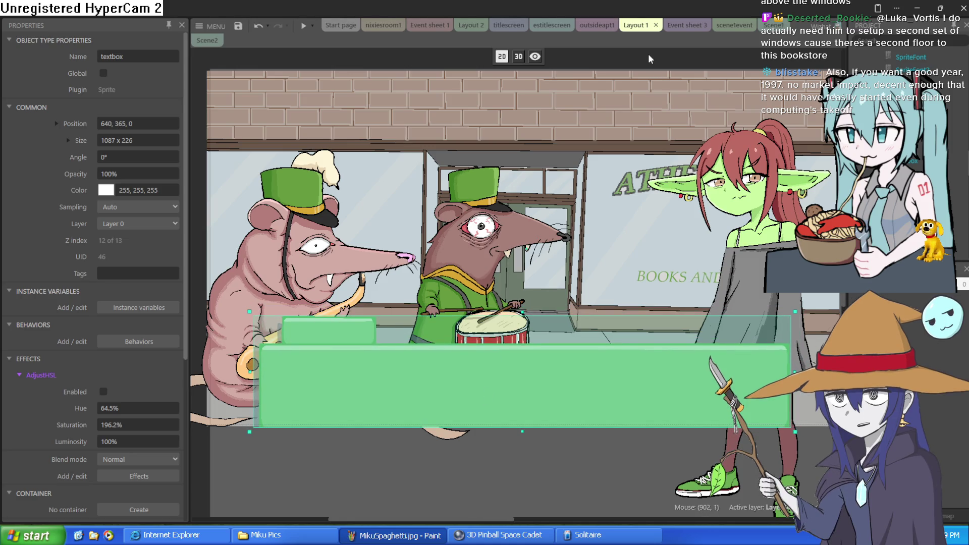
# Switch to the titlescreen layout and launch a preview of the game.
pyautogui.click(596, 25)
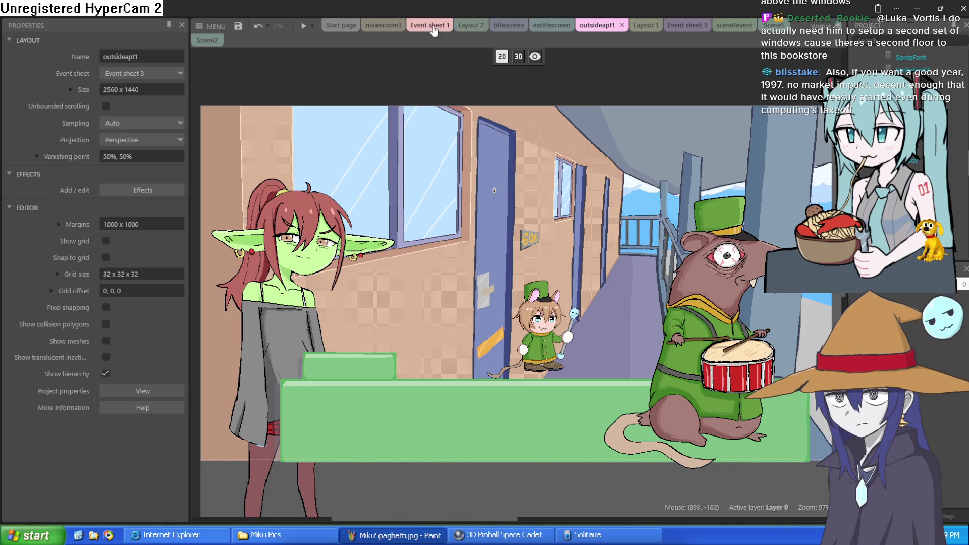
pyautogui.click(509, 25)
pyautogui.click(536, 26)
pyautogui.click(508, 25)
pyautogui.click(303, 26)
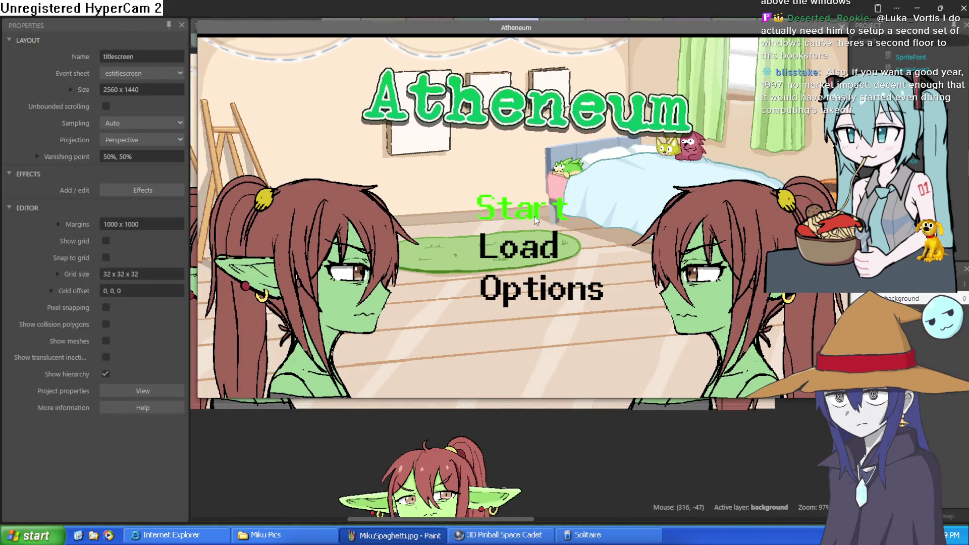
# Start the Atheneum preview, advance Nixie's bedroom dialogue to the hallway scene, then close it.
pyautogui.click(534, 217)
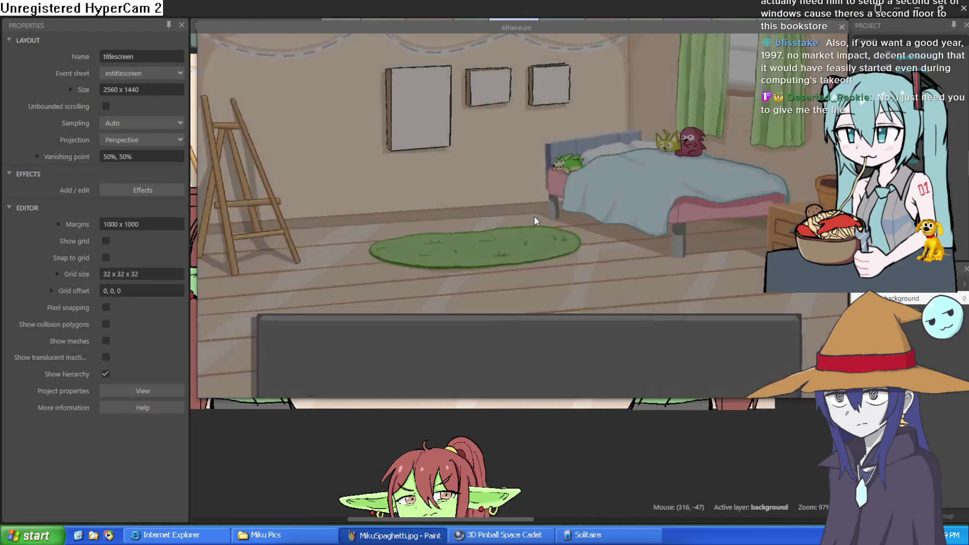
pyautogui.click(523, 250)
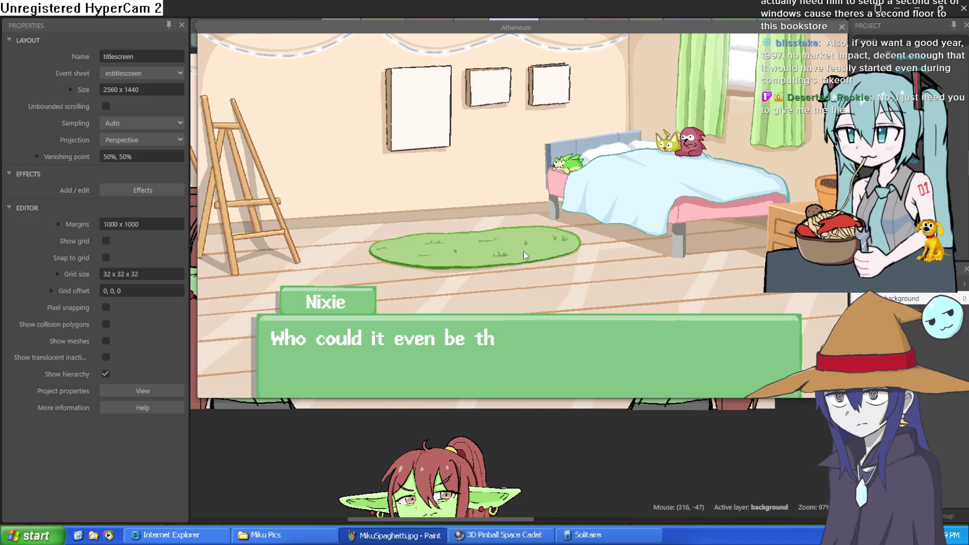
pyautogui.click(522, 250)
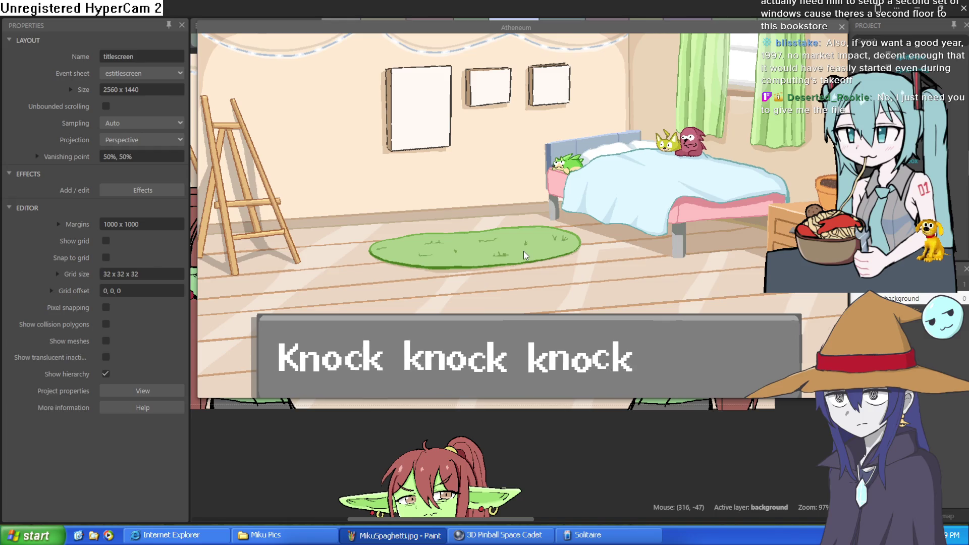
pyautogui.click(523, 251)
pyautogui.click(523, 250)
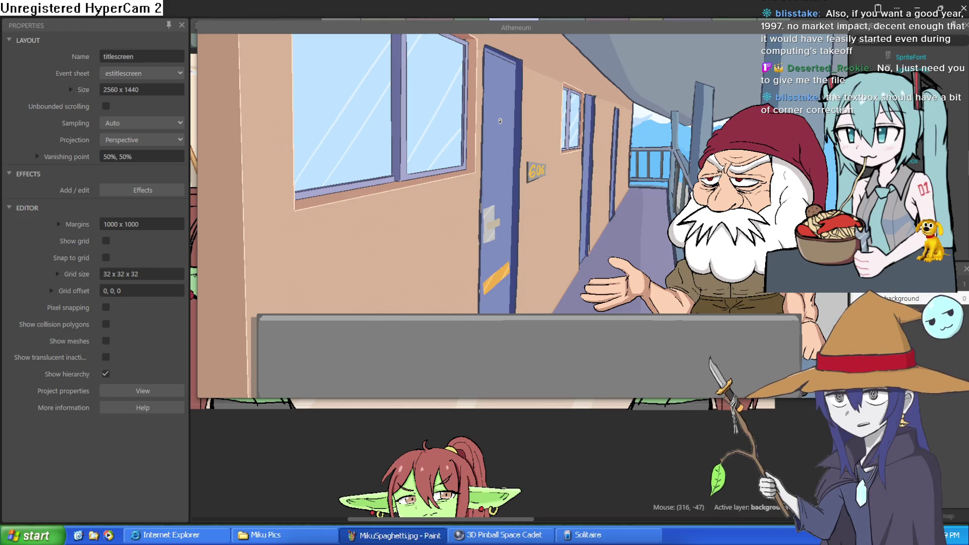
pyautogui.hotkey('alt', 'F4')
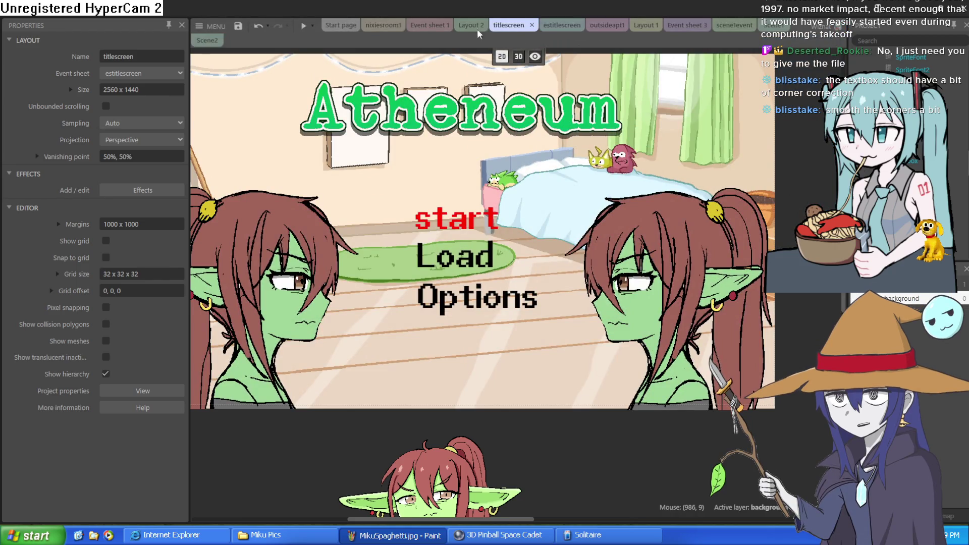
# Open nixiesroom1 and zoom in on the green textbox's pixel corner and its text.
pyautogui.click(383, 26)
pyautogui.scroll(5, 302, 334)
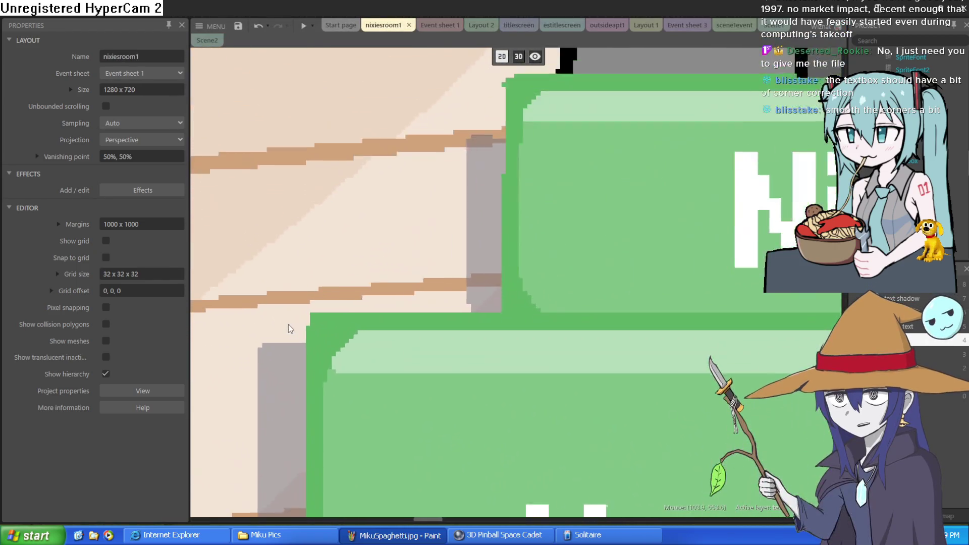
pyautogui.moveTo(302, 334); pyautogui.dragTo(412, 262)
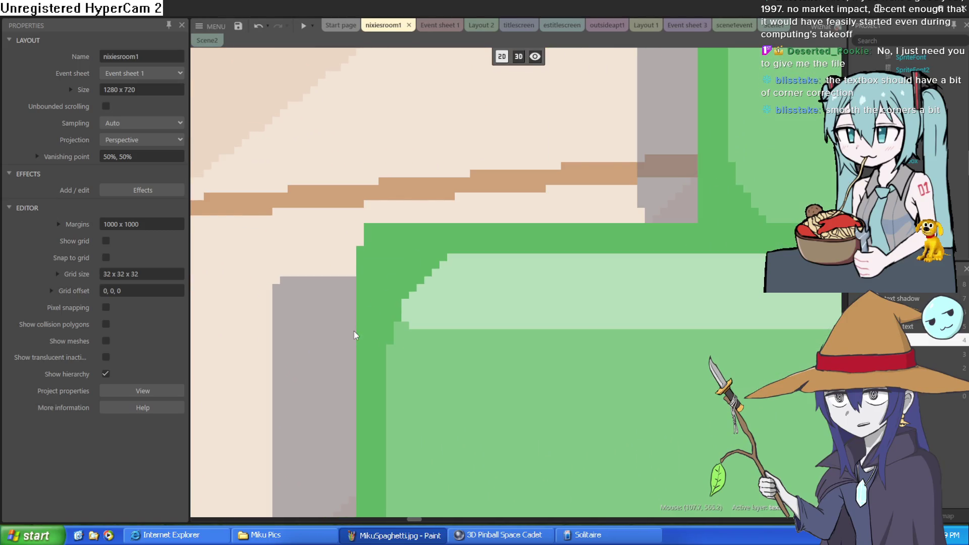
pyautogui.scroll(-5, 461, 231)
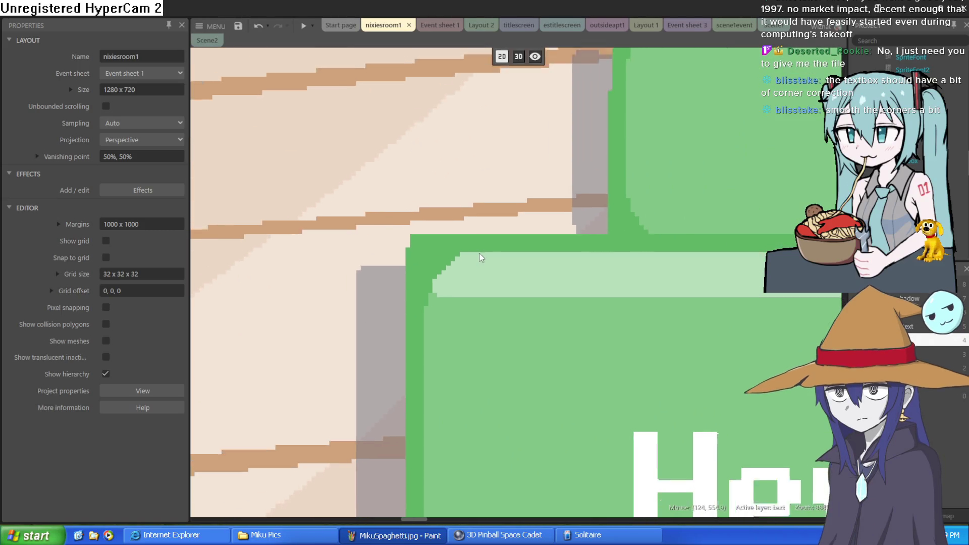
pyautogui.hscroll(10, 507, 277)
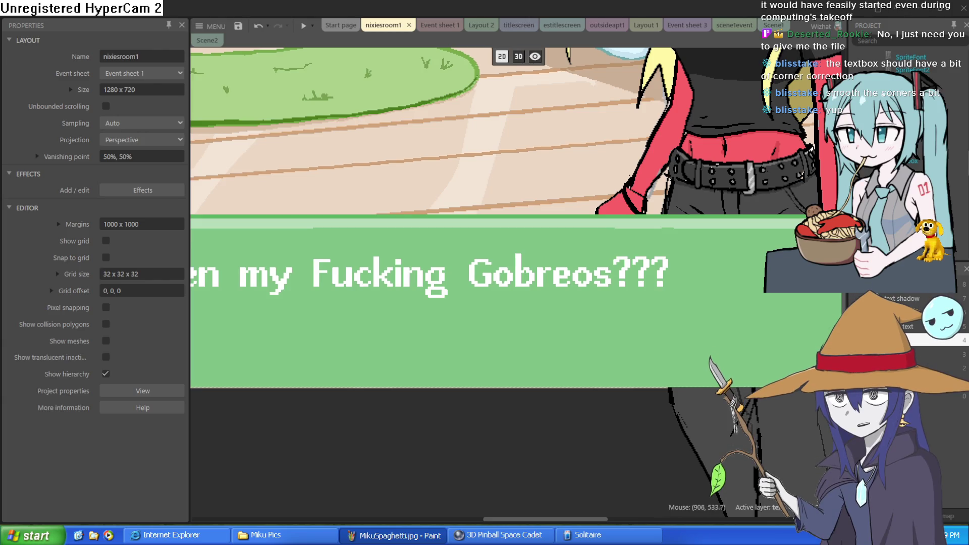
# Adjust the nixiesroom1 view, then inspect Event sheet 1, Layout 2, titlescreen and estitlescreen.
pyautogui.scroll(-5, 568, 351)
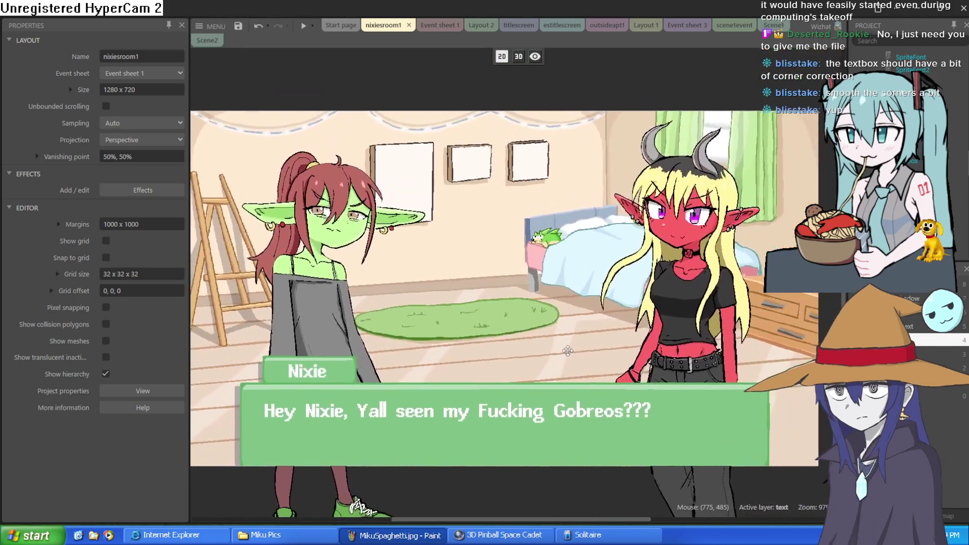
pyautogui.moveTo(568, 350)
pyautogui.mouseDown()
pyautogui.moveTo(568, 331)
pyautogui.moveTo(583, 334)
pyautogui.moveTo(585, 325)
pyautogui.mouseUp()
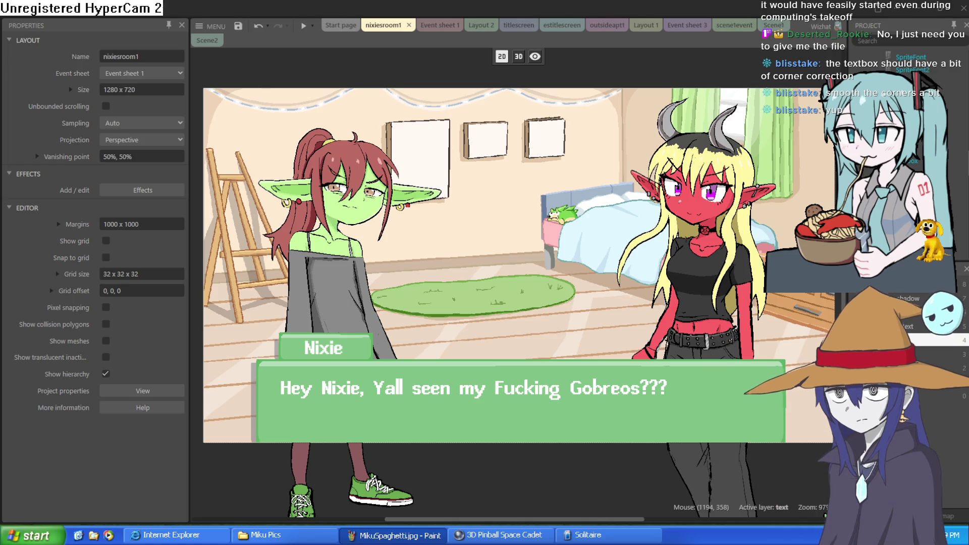
pyautogui.moveTo(610, 182)
pyautogui.mouseDown()
pyautogui.moveTo(597, 177)
pyautogui.moveTo(606, 179)
pyautogui.mouseUp()
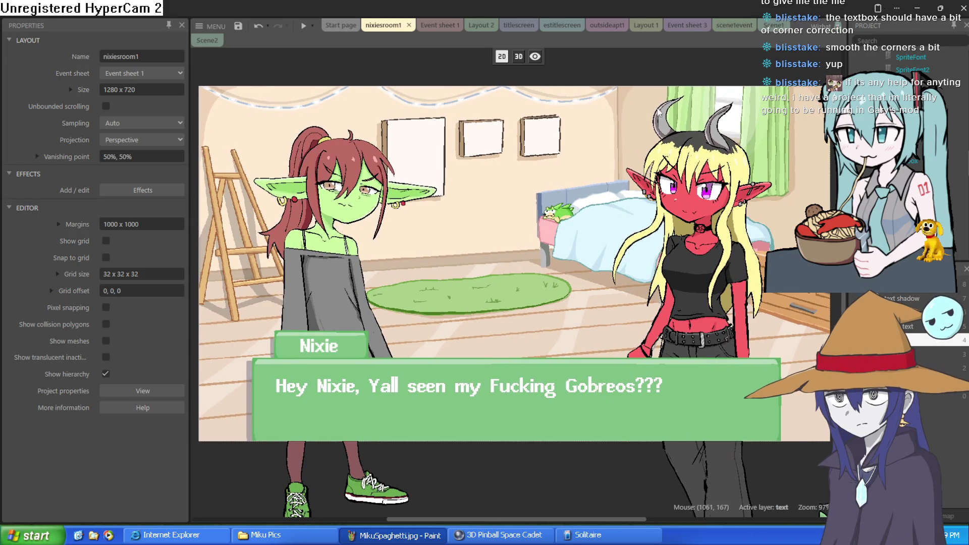
pyautogui.click(440, 25)
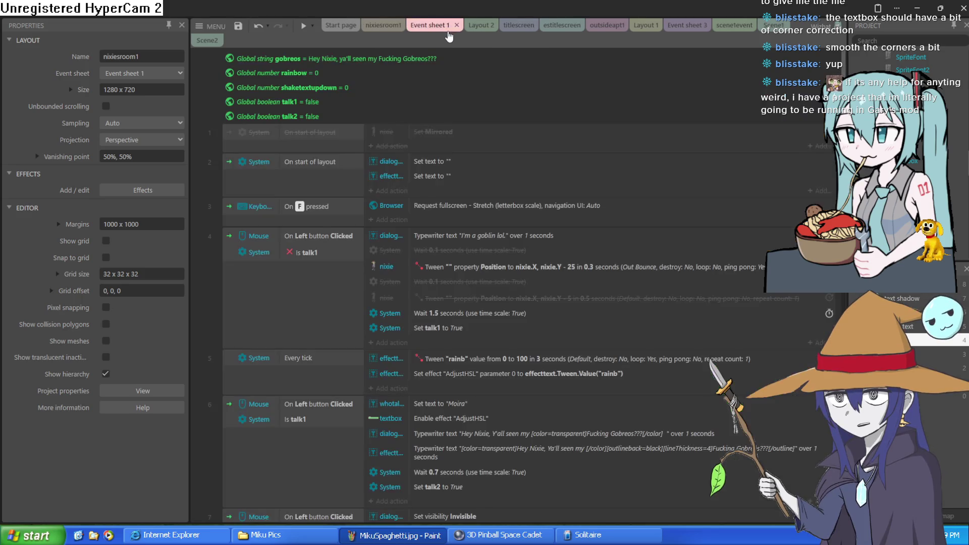
pyautogui.click(484, 27)
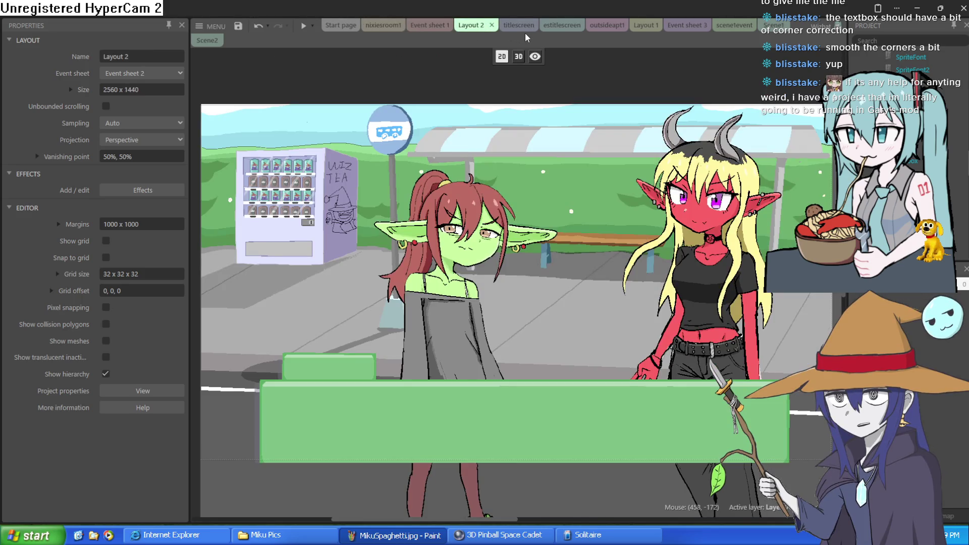
pyautogui.click(524, 29)
pyautogui.click(557, 27)
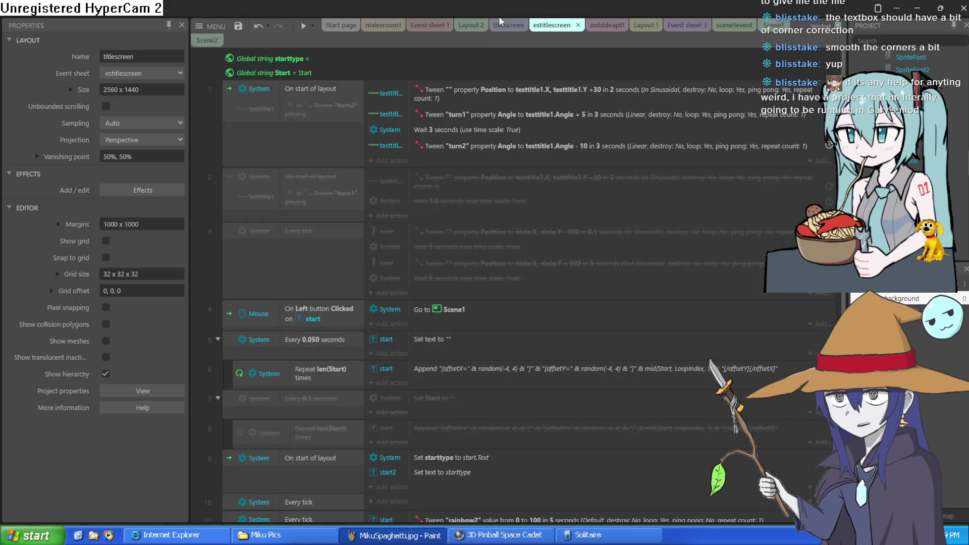
# Return to the nixiesroom1 bedroom layout and view it in 3D perspective.
pyautogui.click(506, 26)
pyautogui.hotkey('ctrl', 'shift', 'Tab')
pyautogui.hotkey('ctrl', 'shift', 'Tab')
pyautogui.hotkey('ctrl', 'shift', 'Tab')
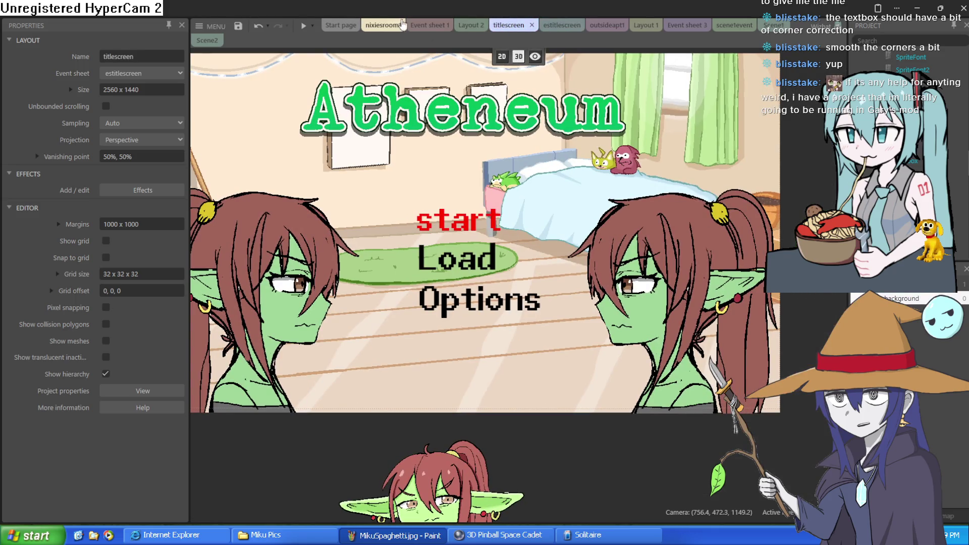
pyautogui.click(511, 54)
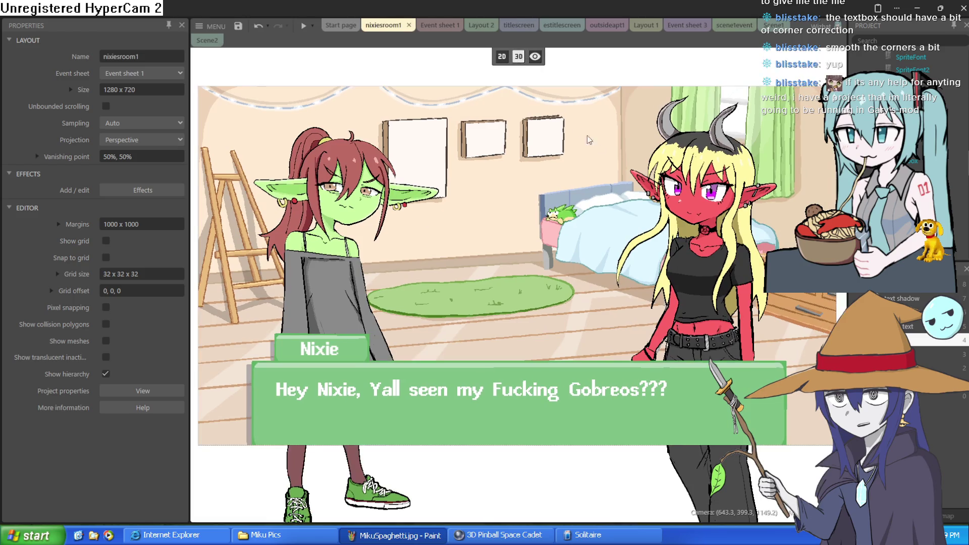
# Fly the 3D camera around the bedroom scene to inspect the girls and textbox, then return to 2D.
pyautogui.press('w')
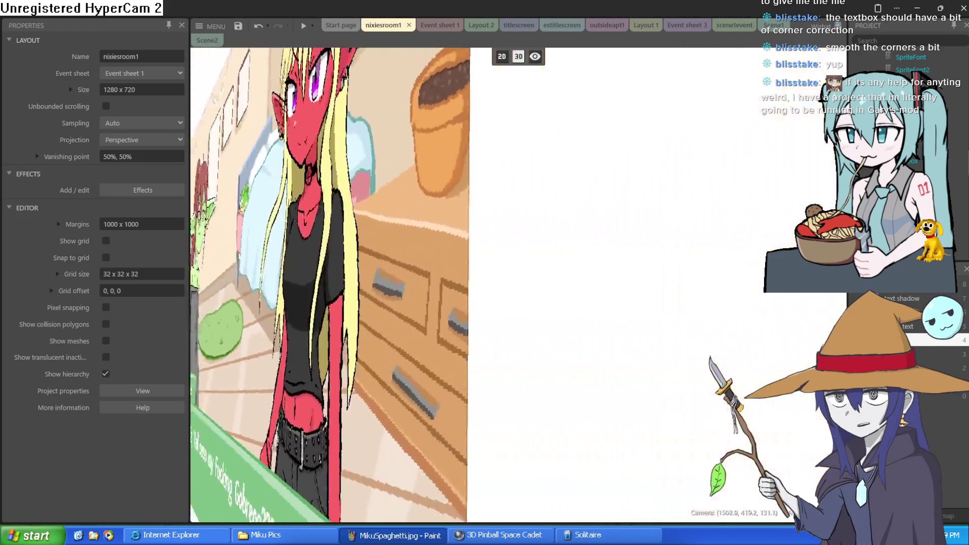
pyautogui.press('s')
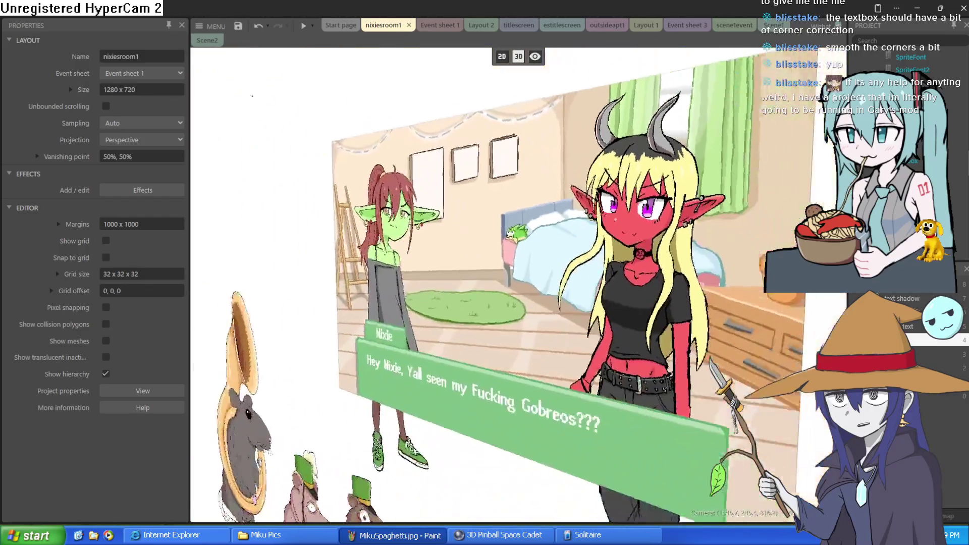
pyautogui.press('w')
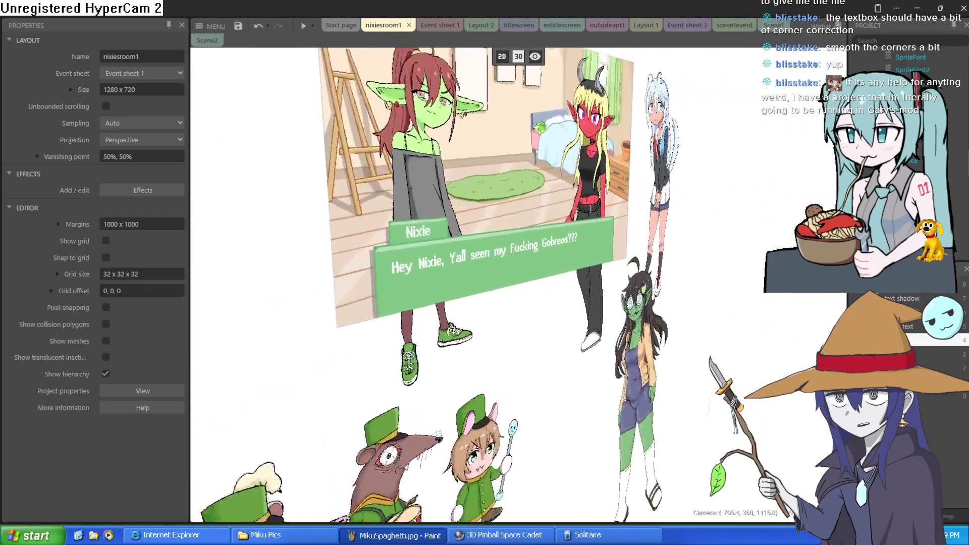
pyautogui.press('a')
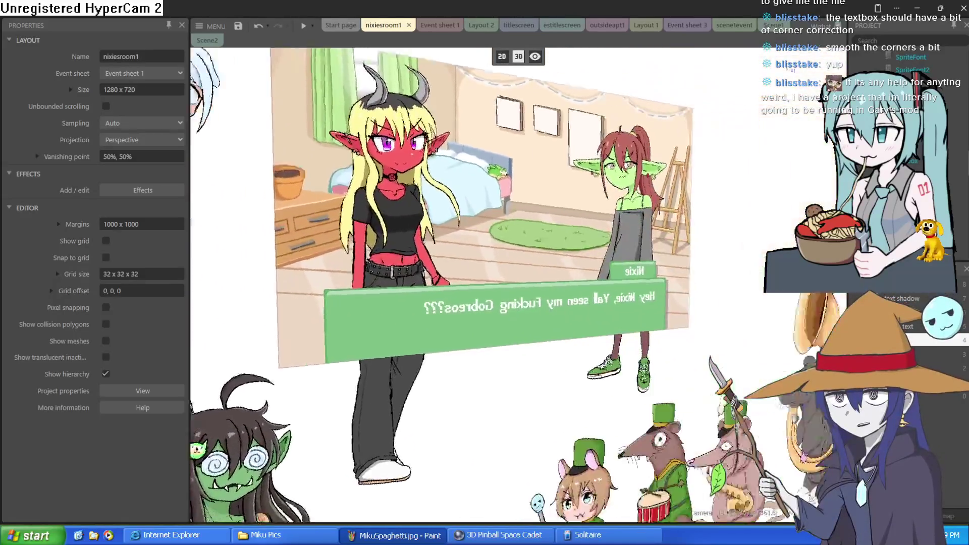
pyautogui.press('s')
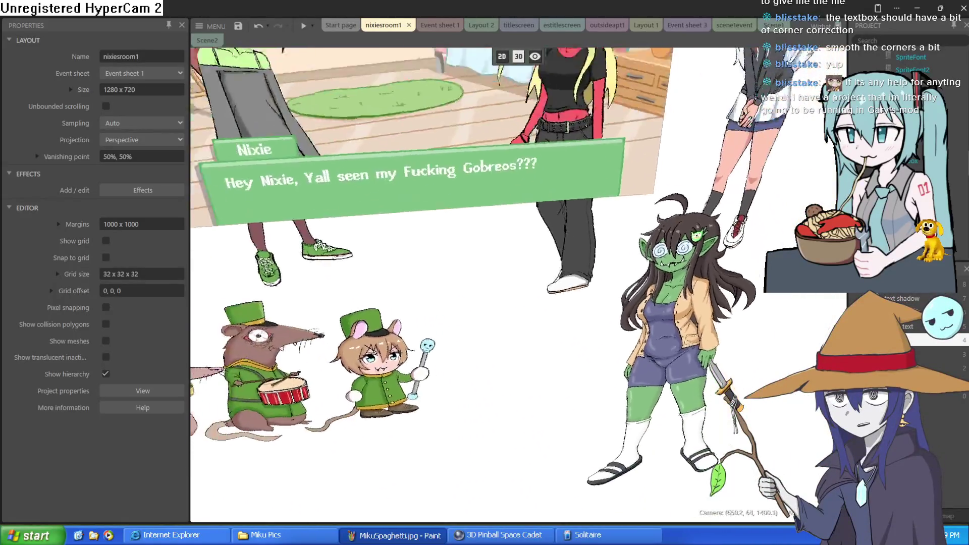
pyautogui.press('w')
pyautogui.press('s')
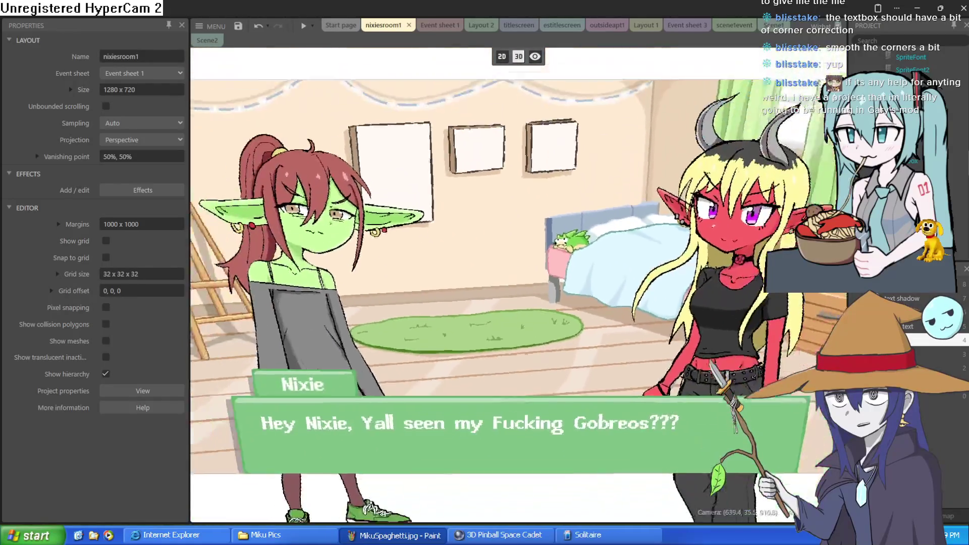
pyautogui.press('w')
pyautogui.press('s')
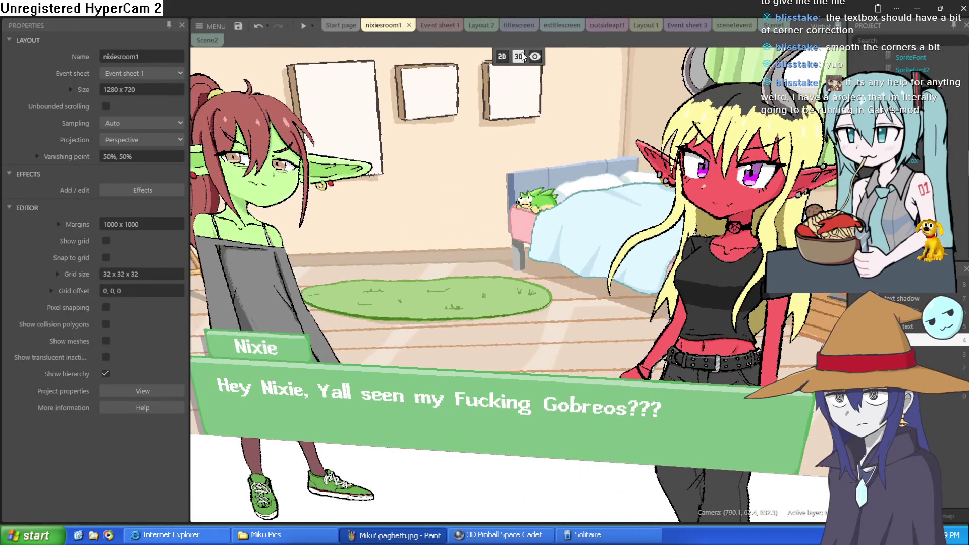
pyautogui.click(503, 57)
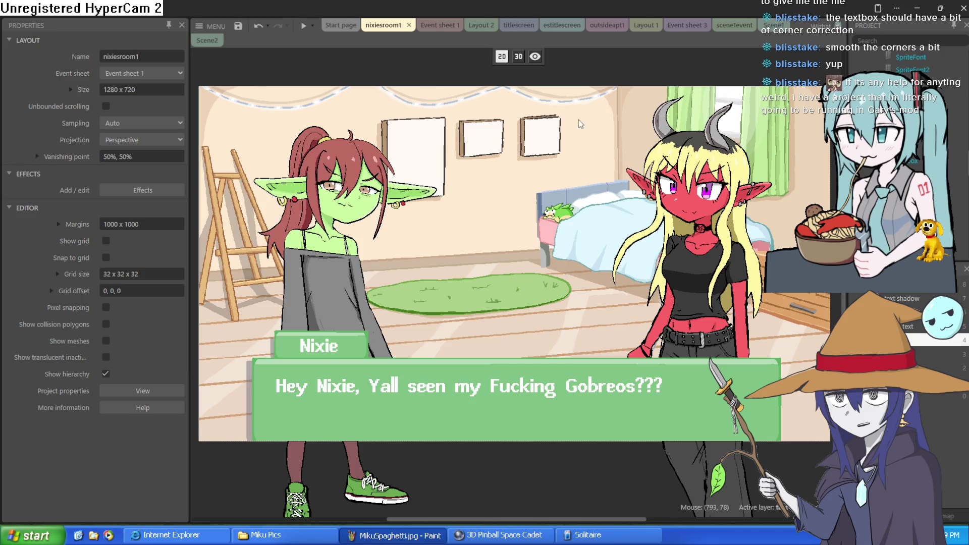
# Re-enter 3D perspective and fly the camera in on the saxophone and drummer rats.
pyautogui.keyDown('ctrl'); pyautogui.scroll(2, 500, 83); pyautogui.keyUp('ctrl')
pyautogui.keyDown('ctrl'); pyautogui.scroll(-2, 498, 86); pyautogui.keyUp('ctrl')
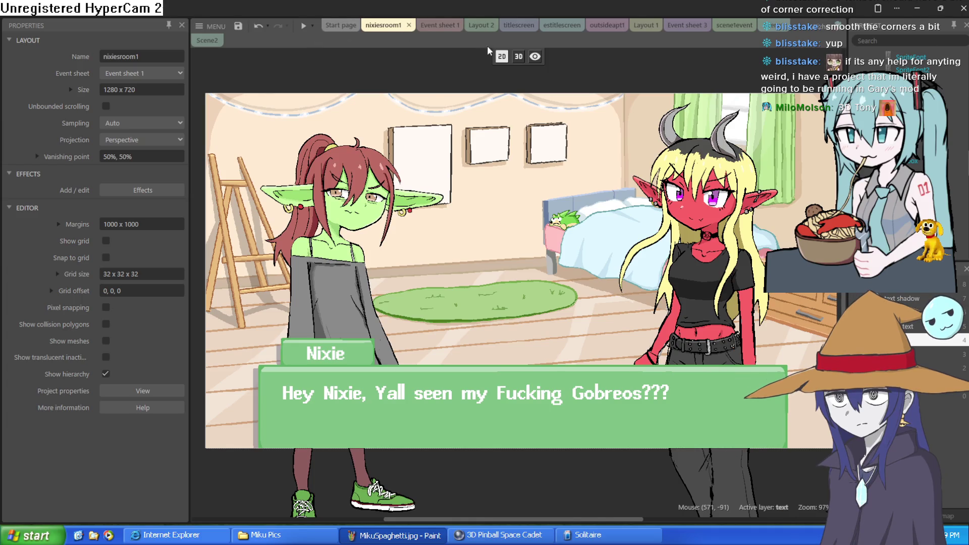
pyautogui.click(518, 56)
pyautogui.press('w')
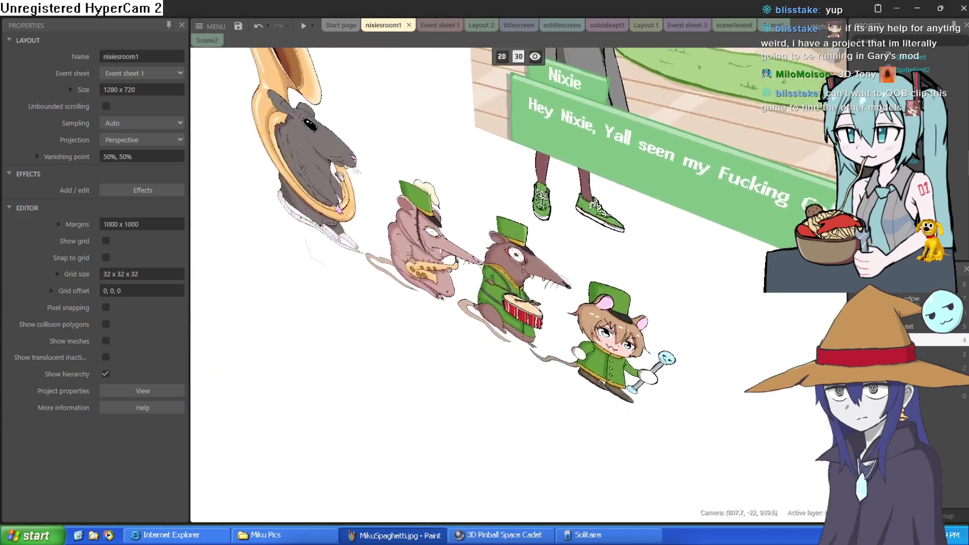
pyautogui.press('s')
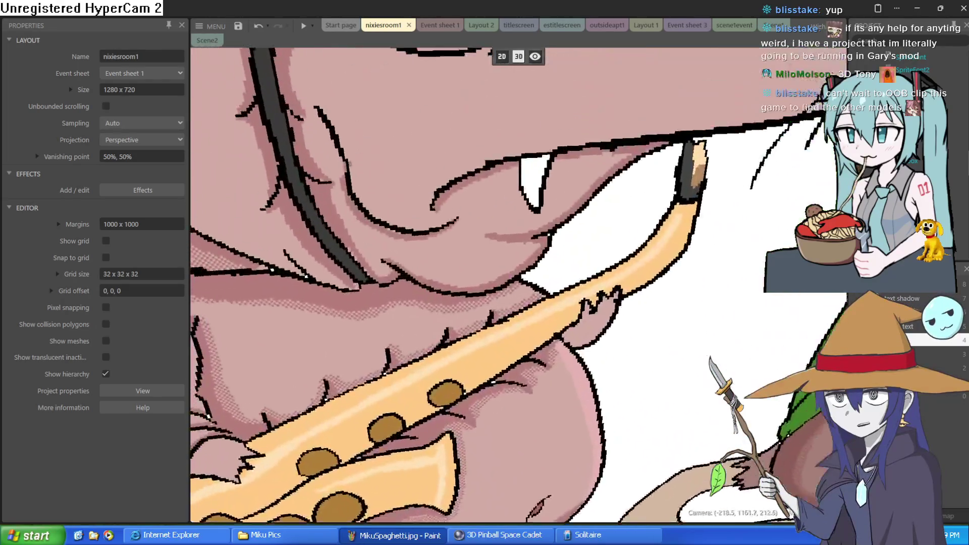
pyautogui.press('w')
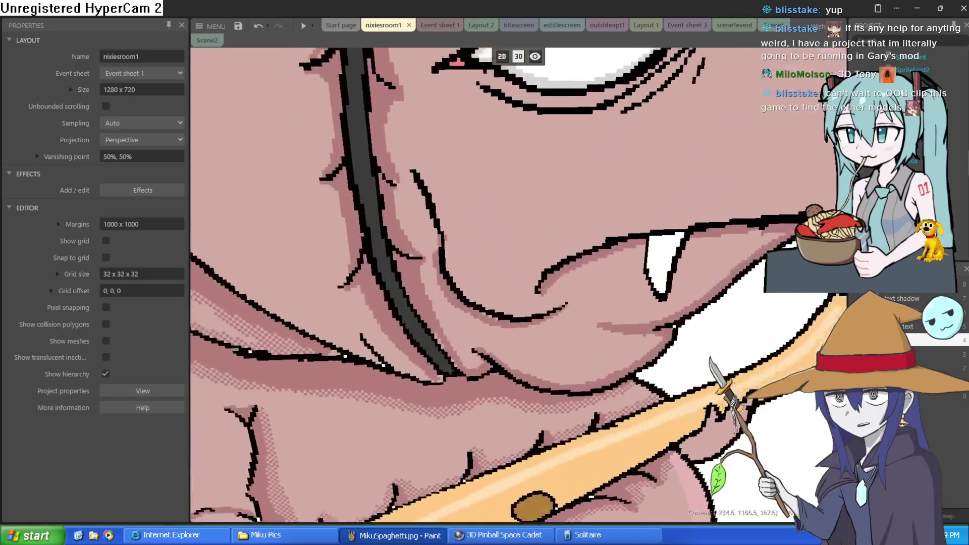
pyautogui.press('s')
pyautogui.press('w')
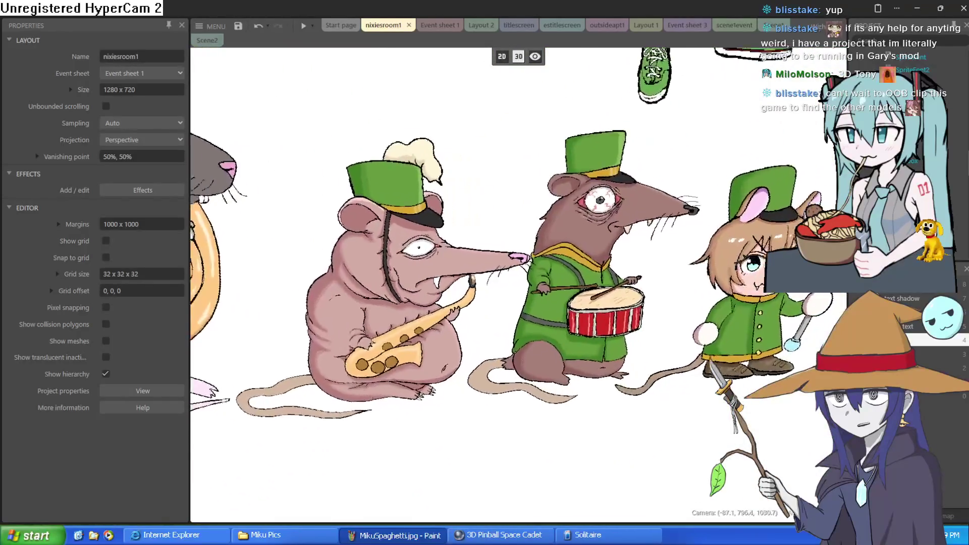
pyautogui.click(502, 57)
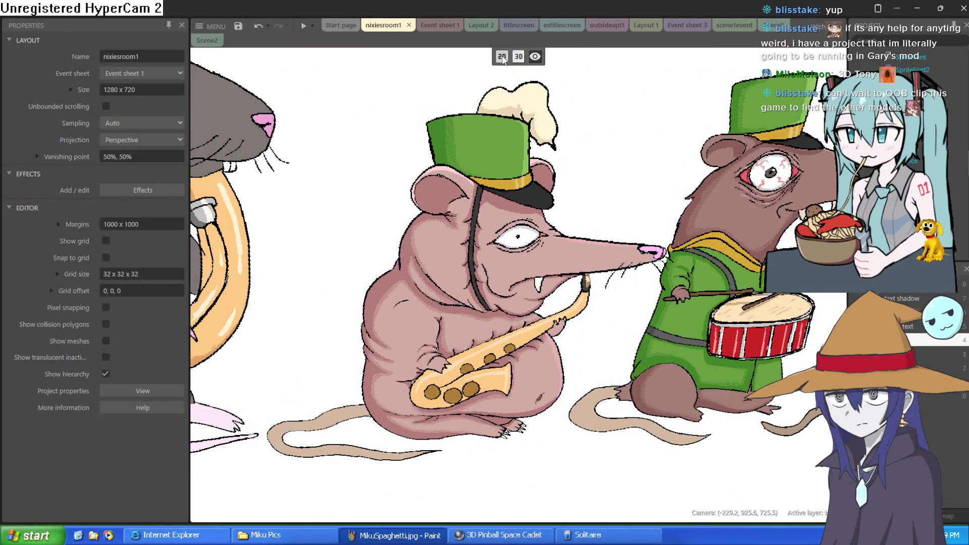
# On the characters layer, drag tony up and right off the layout to 1837, -291.
pyautogui.scroll(-6, 467, 480)
pyautogui.hscroll(-4, 558, 231)
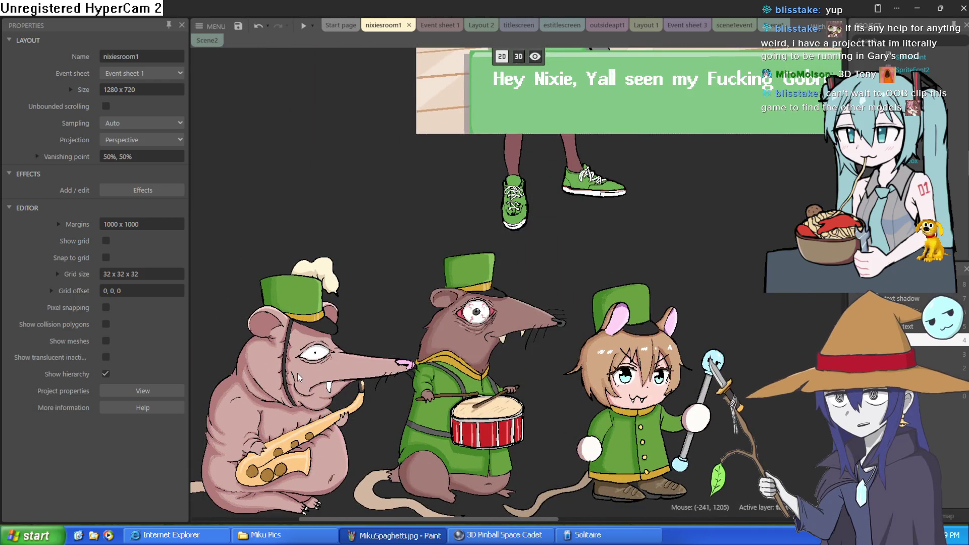
pyautogui.click(938, 368)
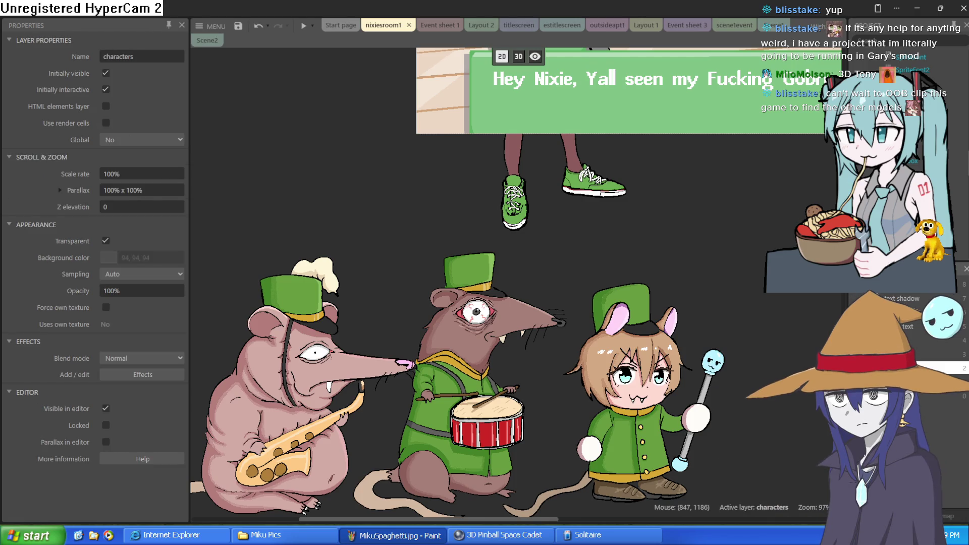
pyautogui.moveTo(321, 379)
pyautogui.mouseDown()
pyautogui.moveTo(673, 150)
pyautogui.moveTo(728, 161)
pyautogui.mouseUp()
pyautogui.scroll(6, 474, 252)
pyautogui.hscroll(4, 474, 252)
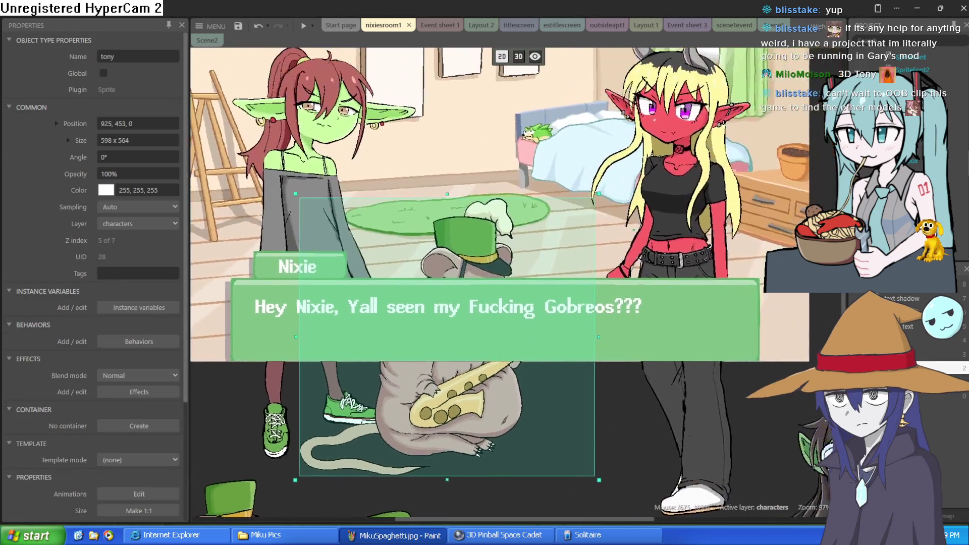
pyautogui.moveTo(475, 252)
pyautogui.mouseDown()
pyautogui.moveTo(565, 88)
pyautogui.moveTo(637, 21)
pyautogui.mouseUp()
pyautogui.doubleClick(314, 235)
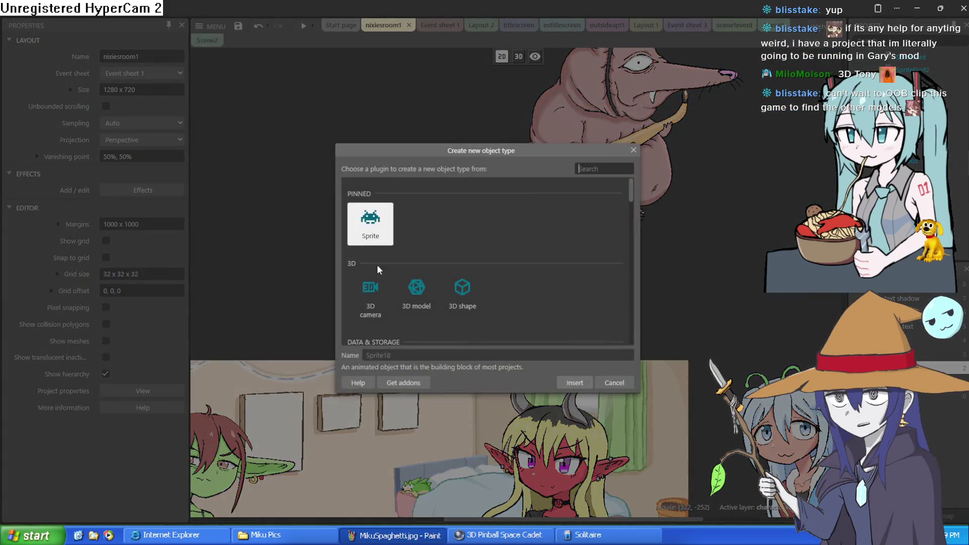
pyautogui.doubleClick(463, 290)
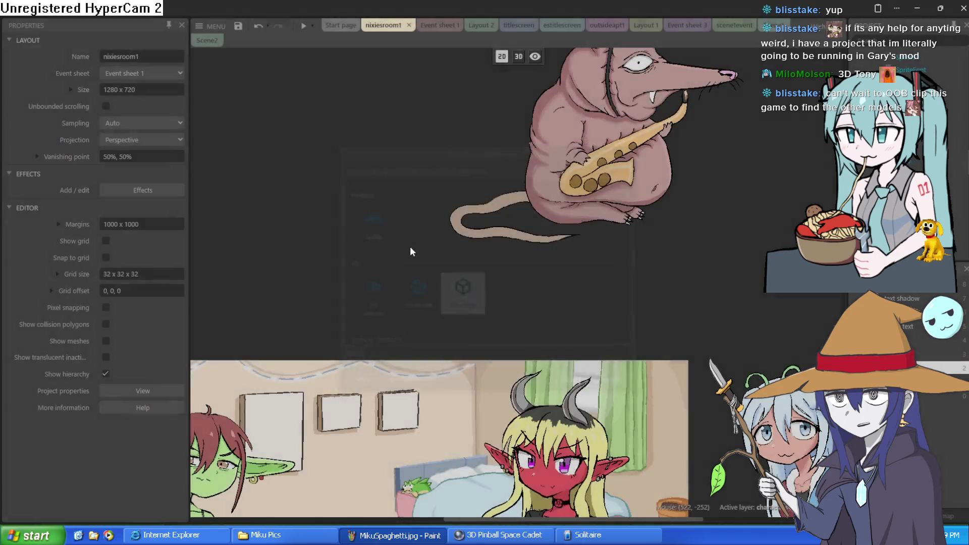
pyautogui.click(412, 247)
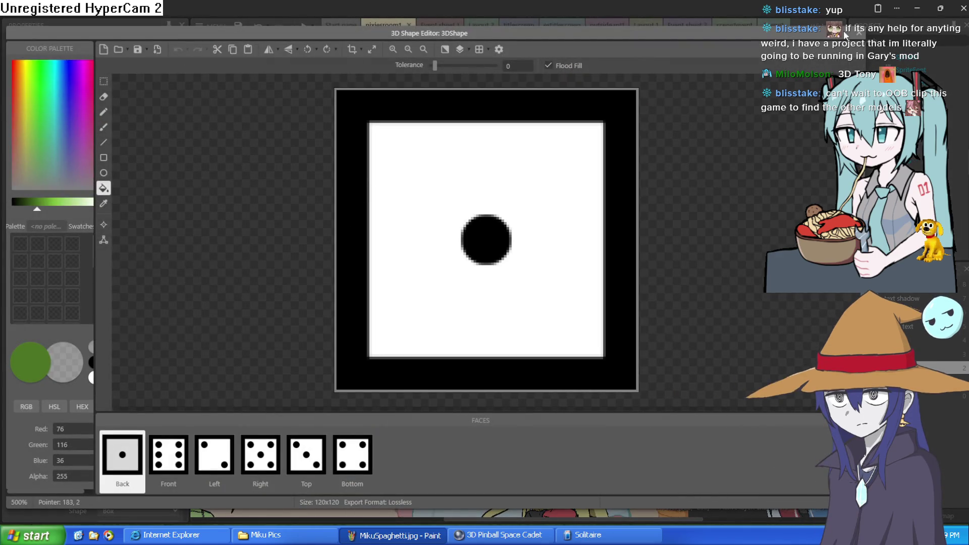
pyautogui.click(859, 33)
pyautogui.moveTo(356, 226)
pyautogui.mouseDown()
pyautogui.moveTo(432, 464)
pyautogui.moveTo(480, 262)
pyautogui.moveTo(478, 293)
pyautogui.moveTo(444, 355)
pyautogui.mouseUp()
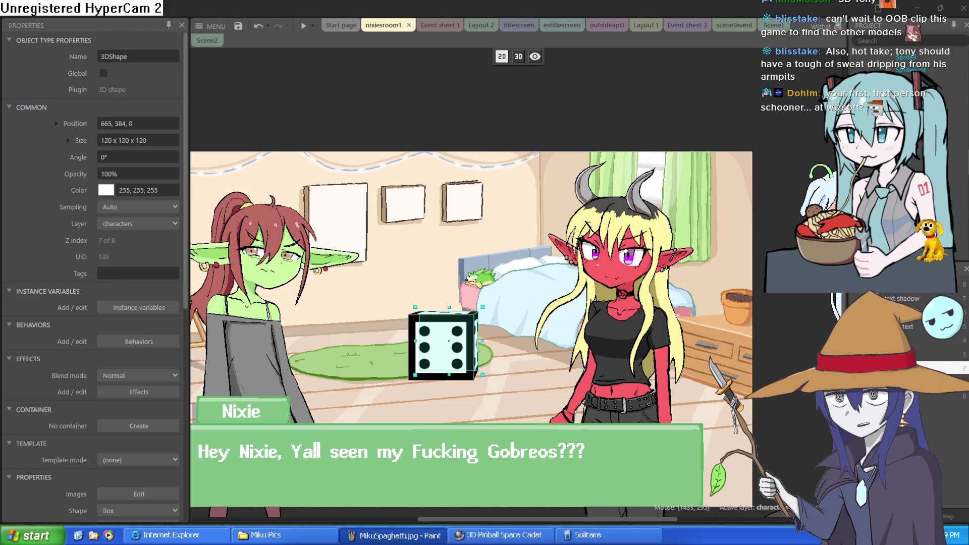
pyautogui.scroll(-5, 471, 283)
pyautogui.scroll(5, 471, 283)
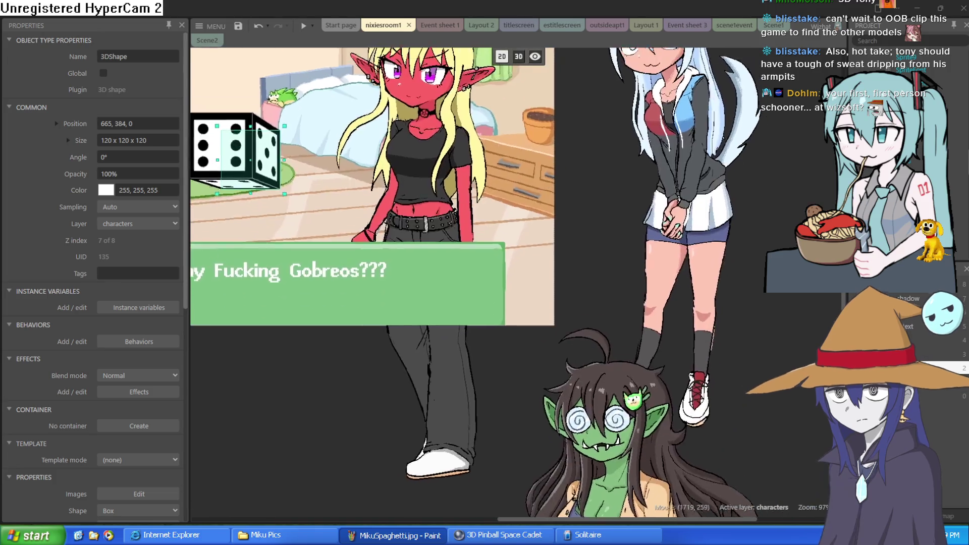
pyautogui.hscroll(5, 682, 151)
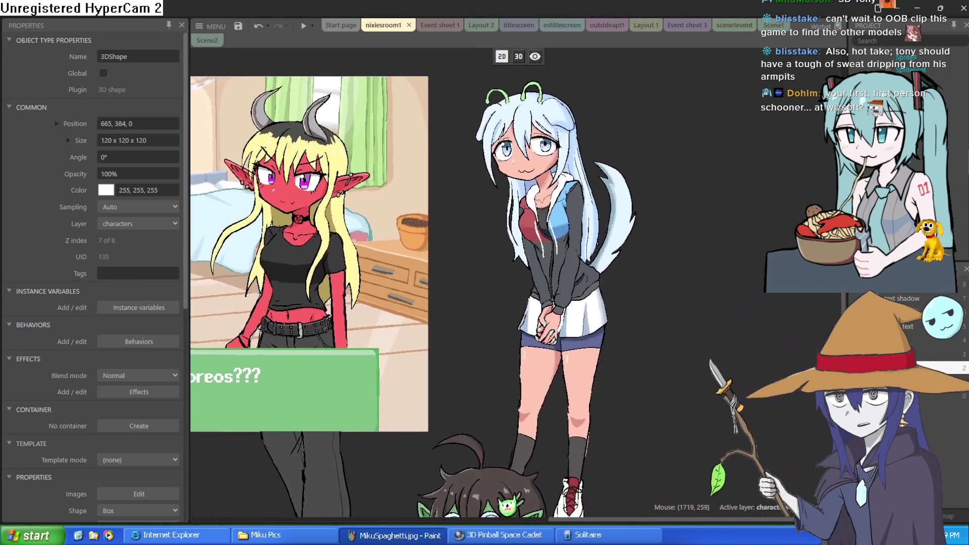
pyautogui.click(684, 154)
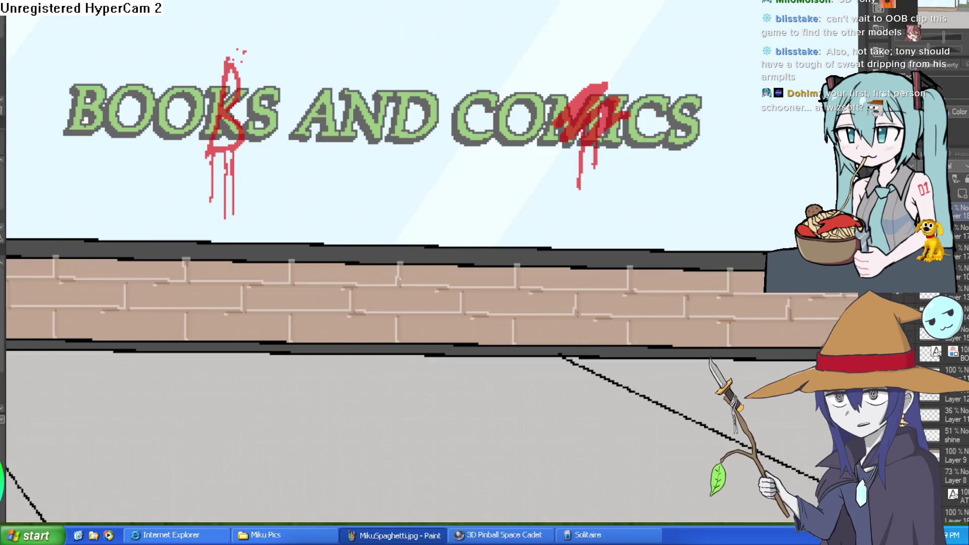
# Paint extra red strokes and drips over the M in COMICS on the storefront sign.
pyautogui.moveTo(601, 169); pyautogui.dragTo(601, 188)
pyautogui.moveTo(611, 121); pyautogui.dragTo(611, 167)
pyautogui.moveTo(595, 124)
pyautogui.mouseDown()
pyautogui.moveTo(616, 101)
pyautogui.moveTo(613, 47)
pyautogui.mouseUp()
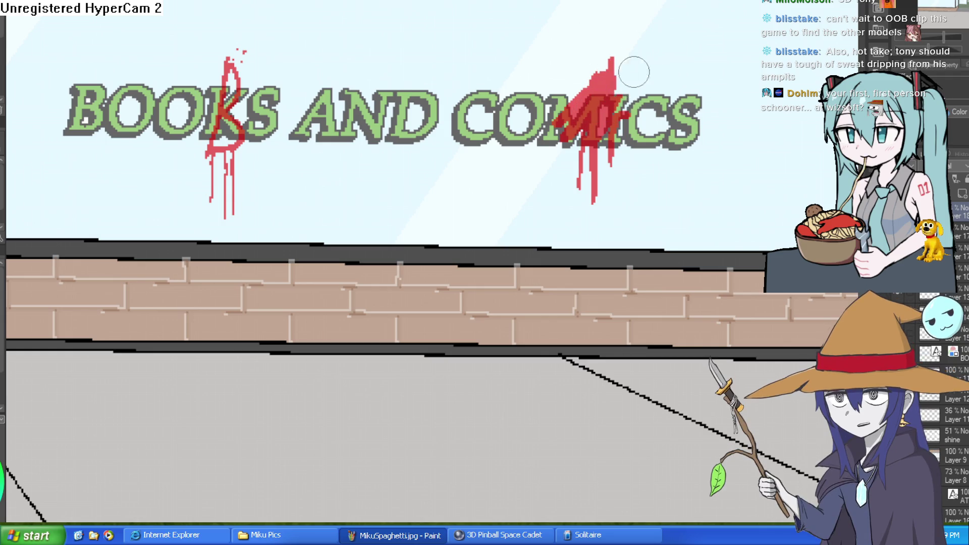
pyautogui.scroll(-2, 659, 146)
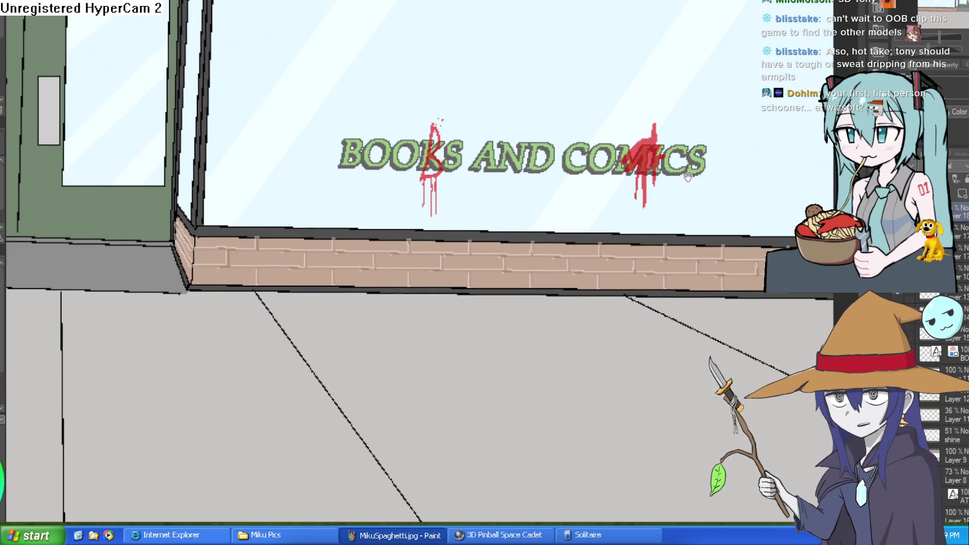
pyautogui.hotkey('ctrl', 'z')
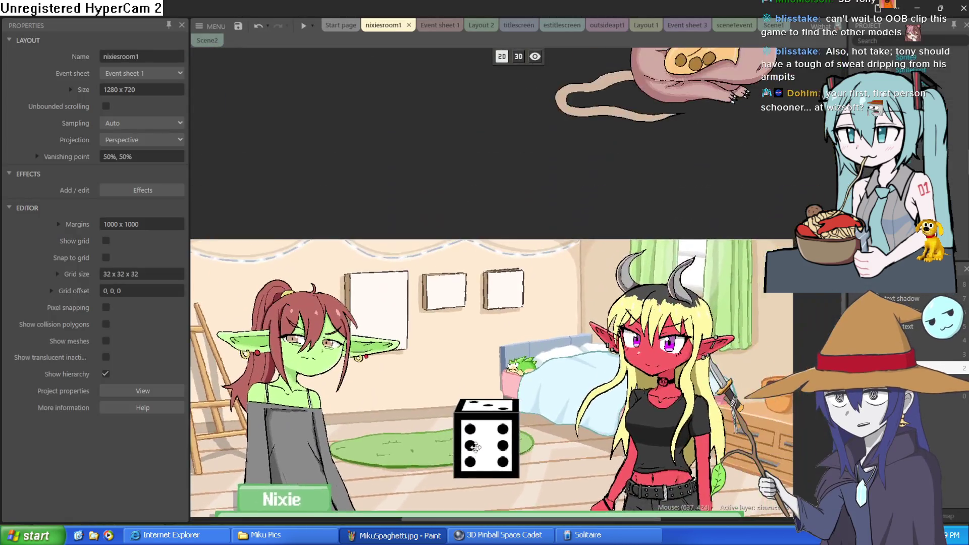
# Drag the tony rat sprite left and down in the nixiesroom1 layout.
pyautogui.scroll(5, 476, 447)
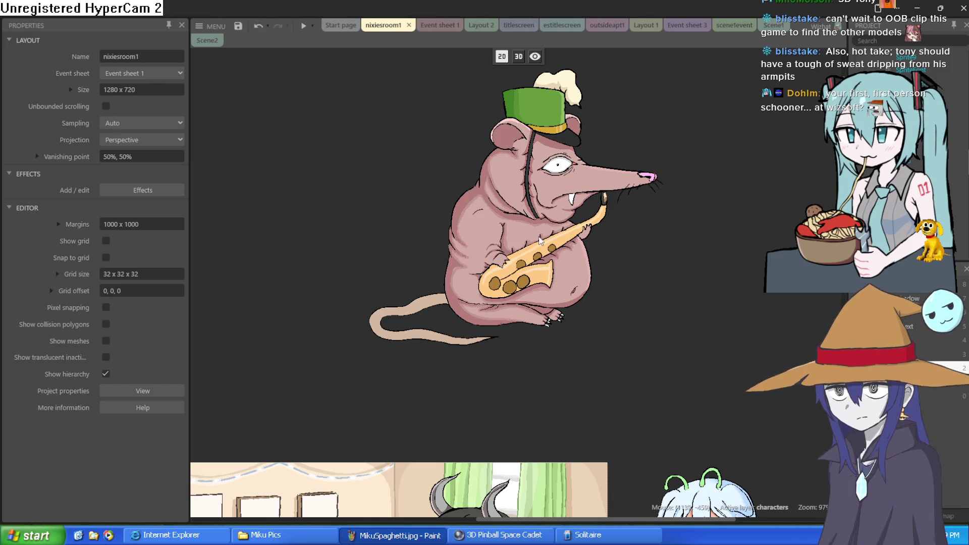
pyautogui.click(538, 249)
pyautogui.moveTo(538, 249); pyautogui.dragTo(489, 301)
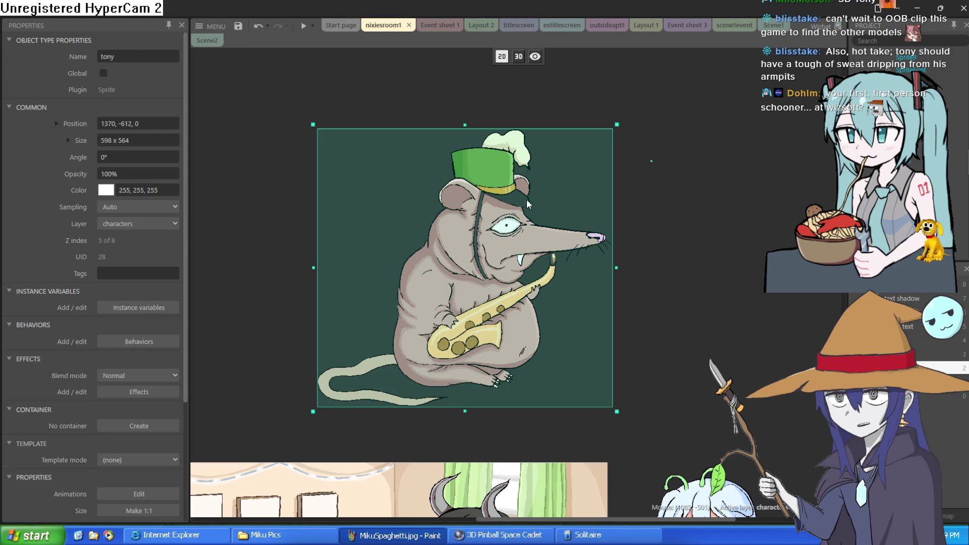
pyautogui.click(682, 198)
# Move the die-faced 3D cube between the two girls, just above the green textbox.
pyautogui.scroll(8, 516, 239)
pyautogui.scroll(-5, 516, 238)
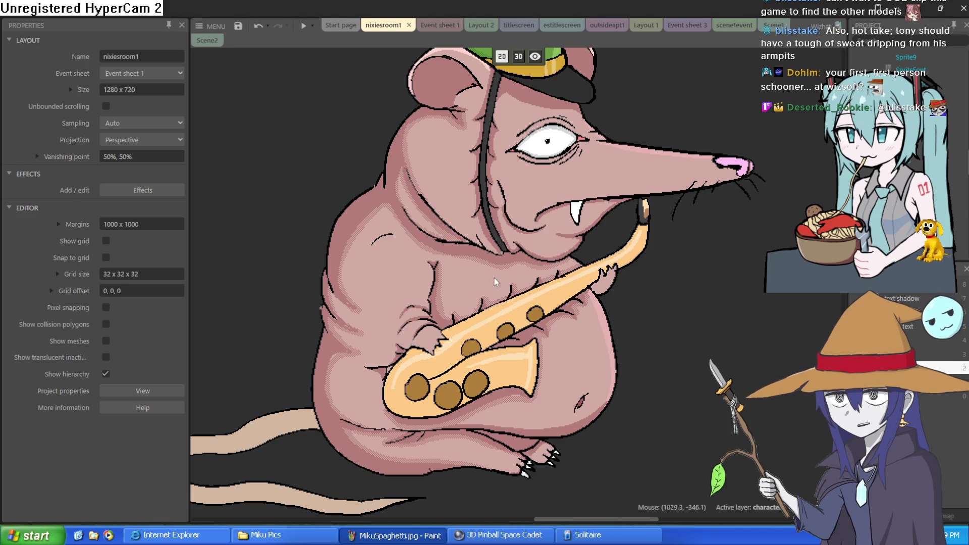
pyautogui.scroll(2, 496, 283)
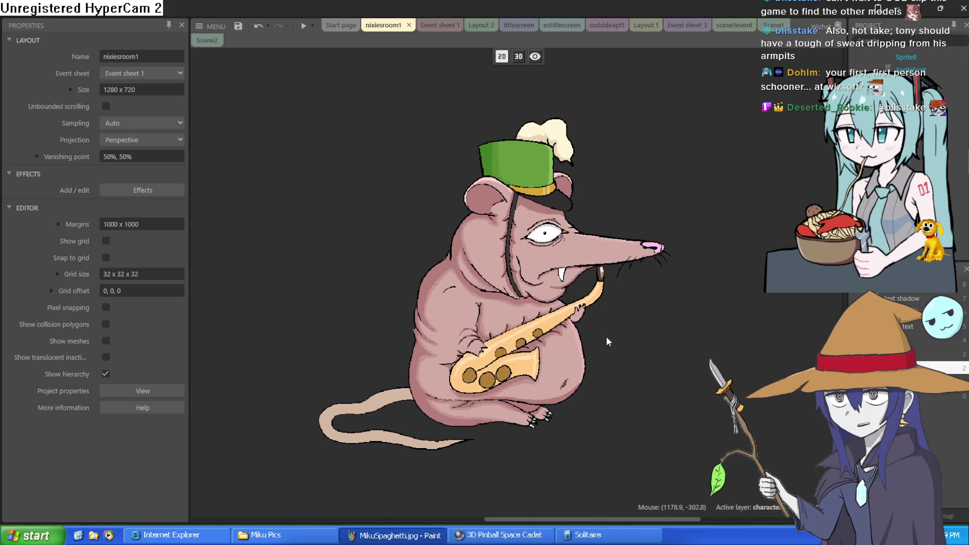
pyautogui.scroll(-4, 607, 342)
pyautogui.moveTo(469, 345)
pyautogui.mouseDown()
pyautogui.moveTo(455, 192)
pyautogui.moveTo(469, 337)
pyautogui.moveTo(473, 319)
pyautogui.mouseUp()
pyautogui.scroll(-5, 154, 252)
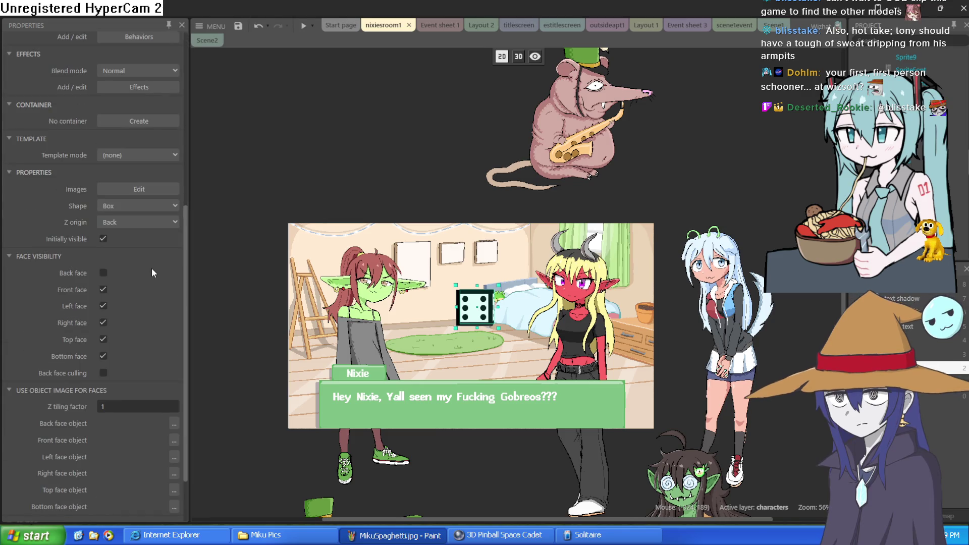
# Hide the cube's Left, Right, Top and Bottom faces in Face Visibility.
pyautogui.scroll(-2, 156, 283)
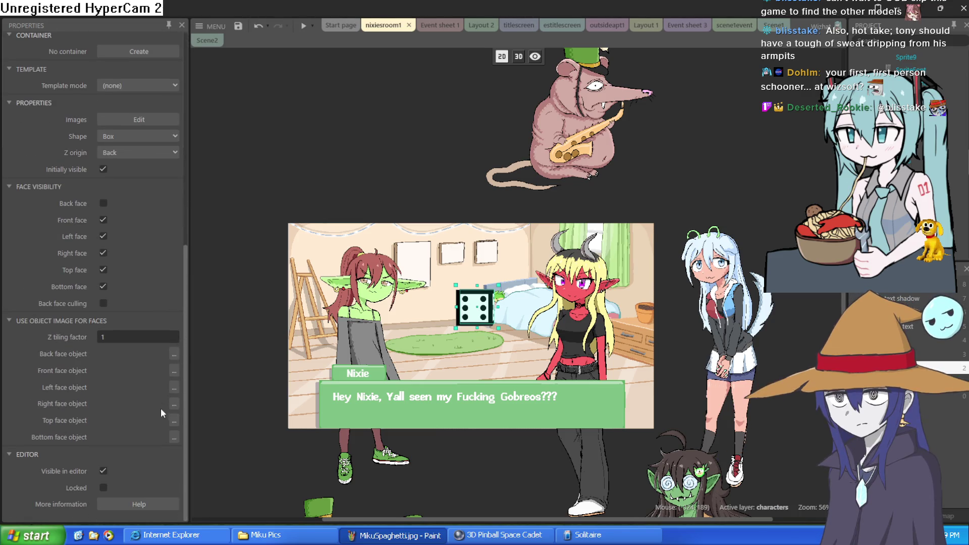
pyautogui.click(103, 269)
pyautogui.click(103, 236)
pyautogui.click(103, 253)
pyautogui.click(103, 287)
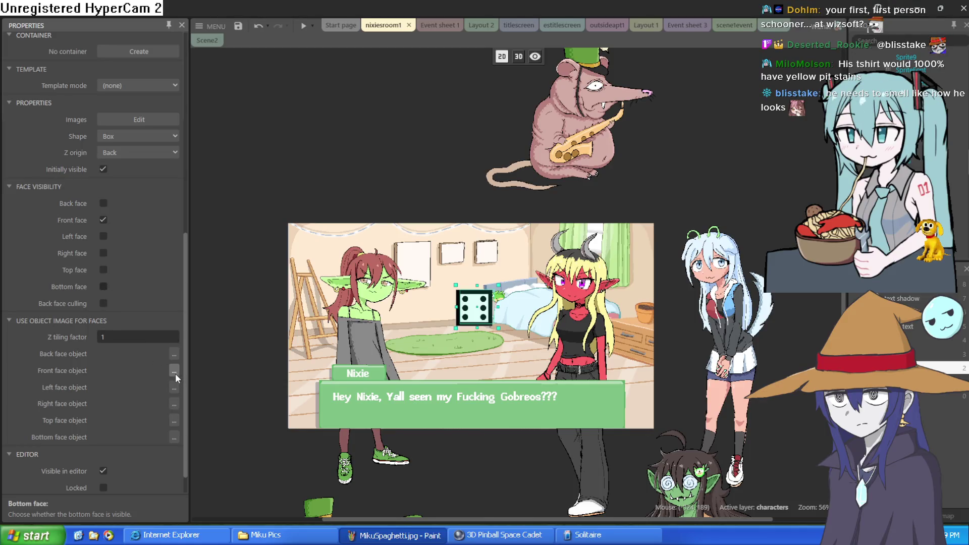
# Set the cube's Front face object image to the tony rat sprite.
pyautogui.click(173, 386)
pyautogui.scroll(-2, 575, 249)
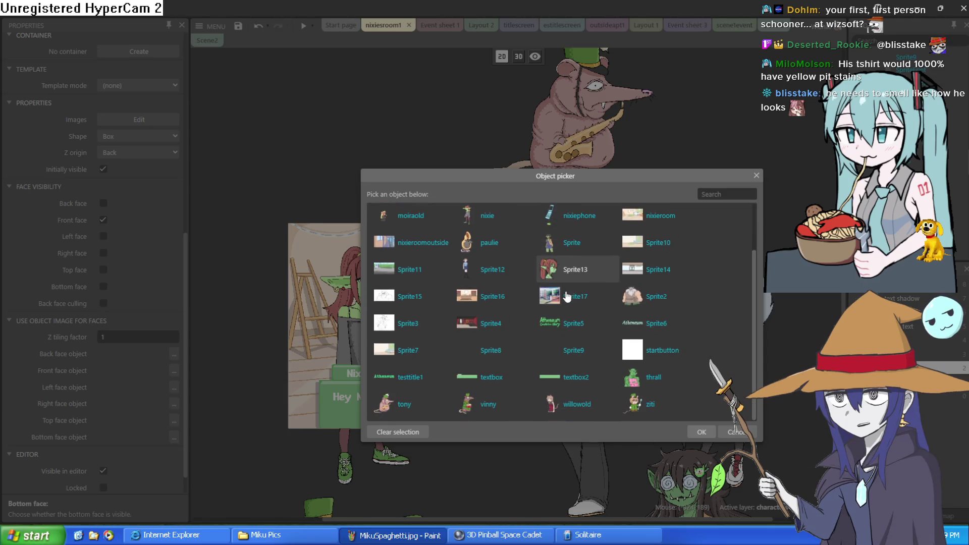
pyautogui.click(411, 404)
pyautogui.doubleClick(415, 402)
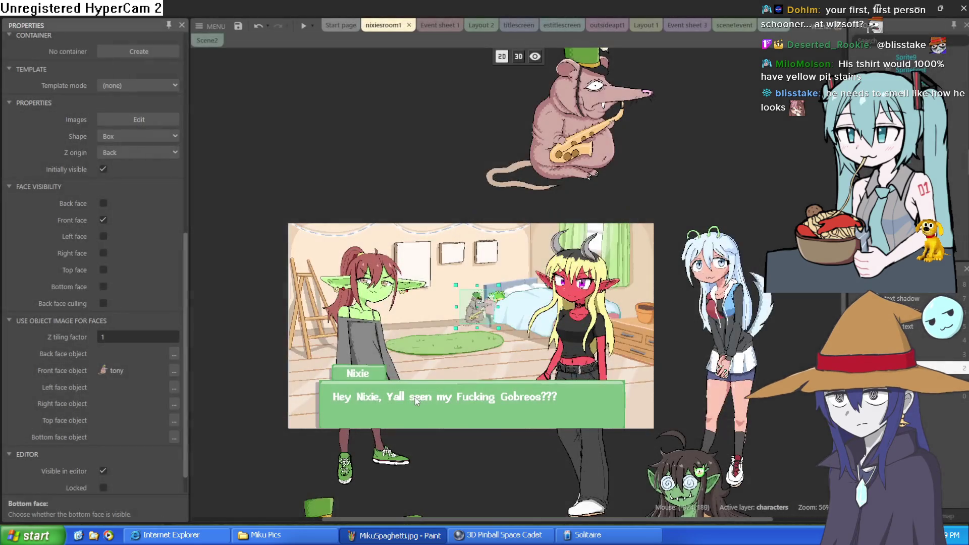
pyautogui.scroll(5, 497, 298)
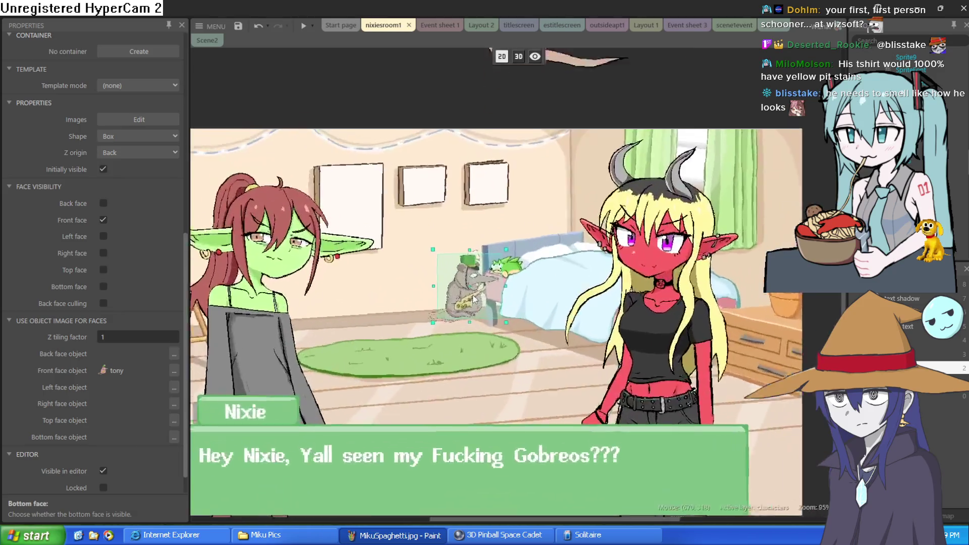
pyautogui.scroll(-2, 540, 223)
pyautogui.scroll(2, 539, 223)
pyautogui.scroll(-3, 539, 223)
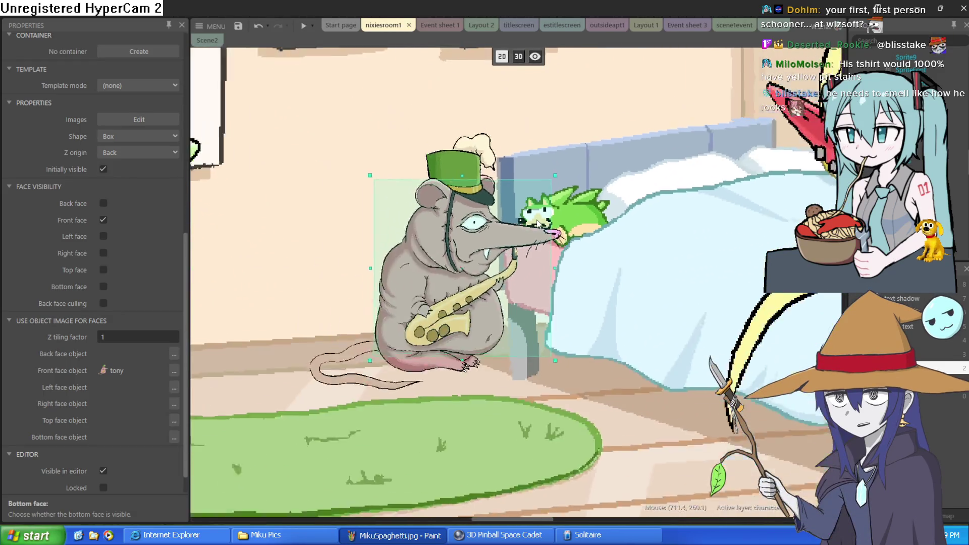
pyautogui.scroll(-1, 539, 223)
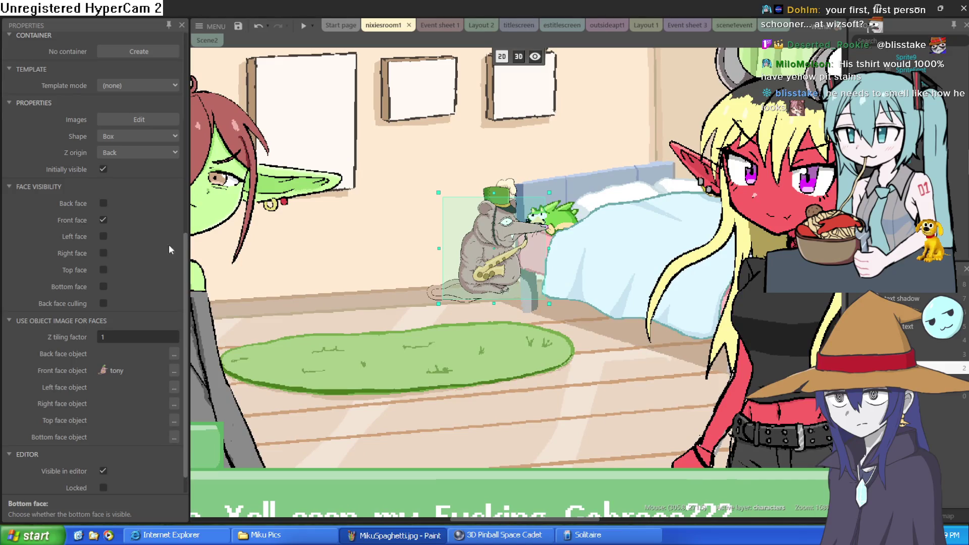
pyautogui.scroll(4, 147, 261)
# Attach a Tween behaviour to the 3DShape cube through its Behaviors list.
pyautogui.click(158, 179)
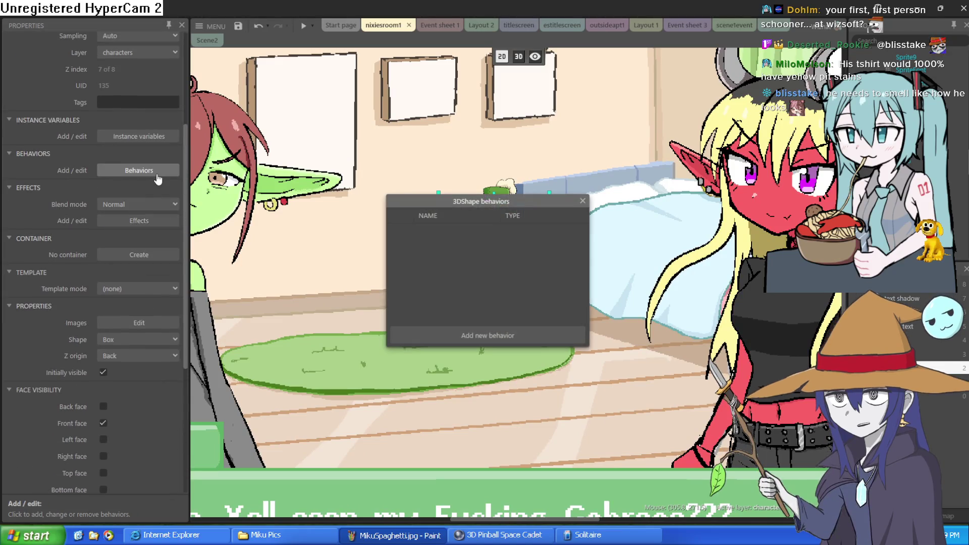
pyautogui.click(525, 337)
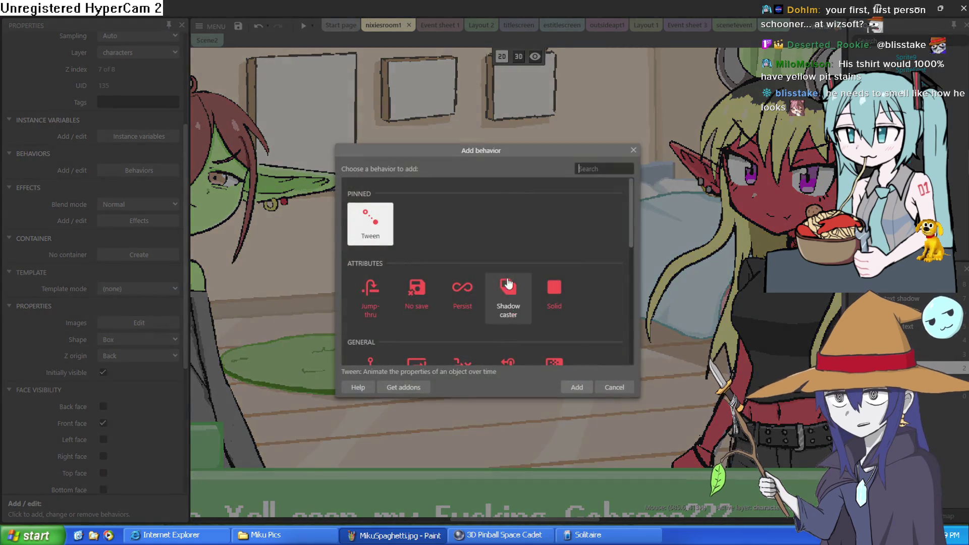
pyautogui.doubleClick(374, 233)
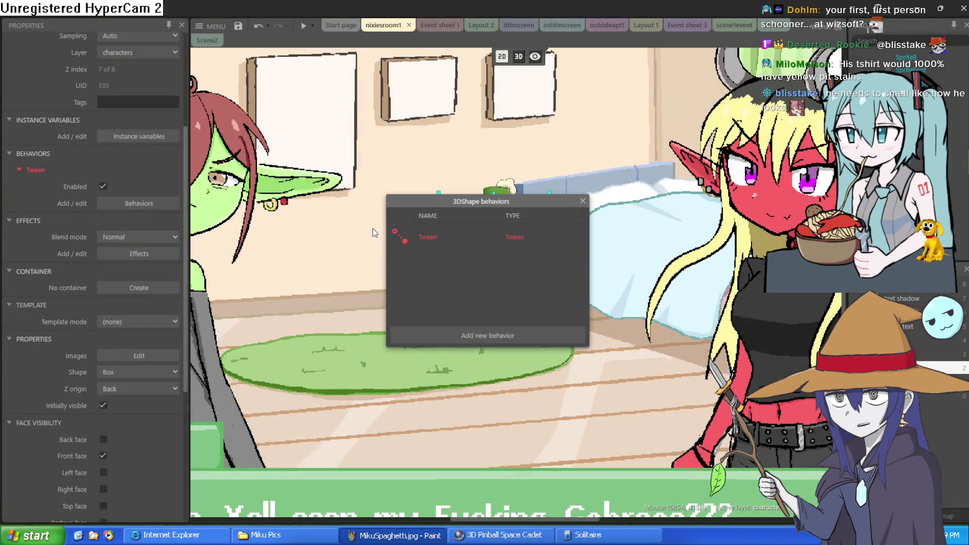
pyautogui.click(582, 202)
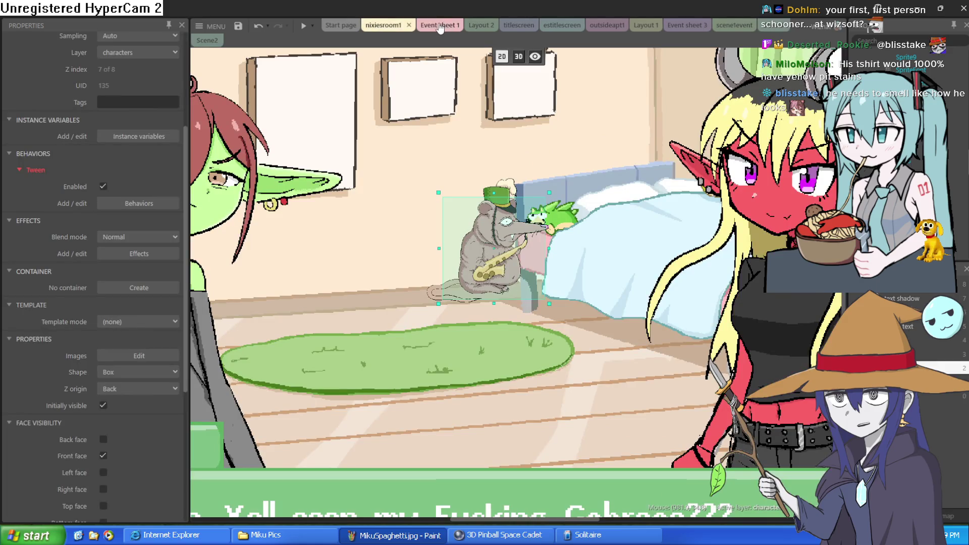
# On Event sheet 1, start a new event and browse the 3DShape conditions.
pyautogui.click(440, 26)
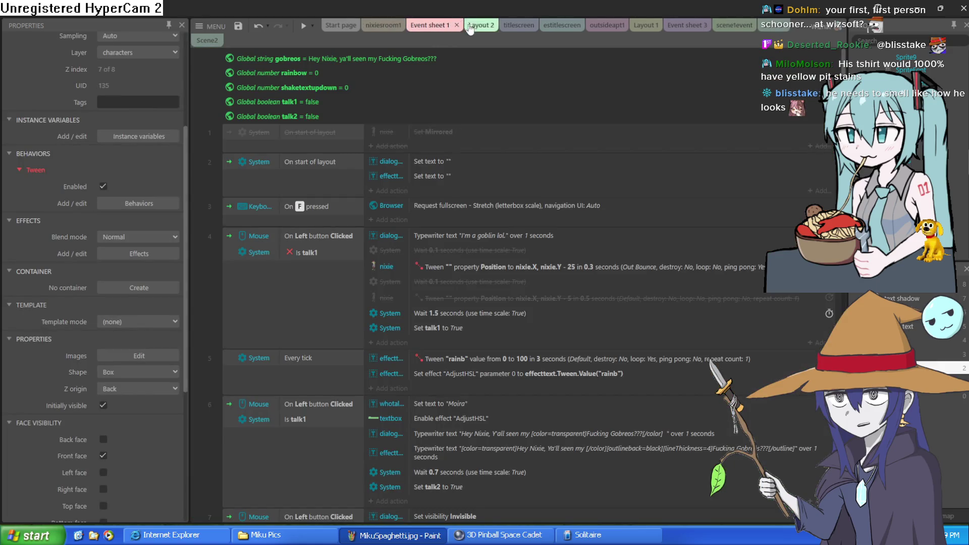
pyautogui.scroll(-5, 456, 72)
pyautogui.scroll(5, 449, 74)
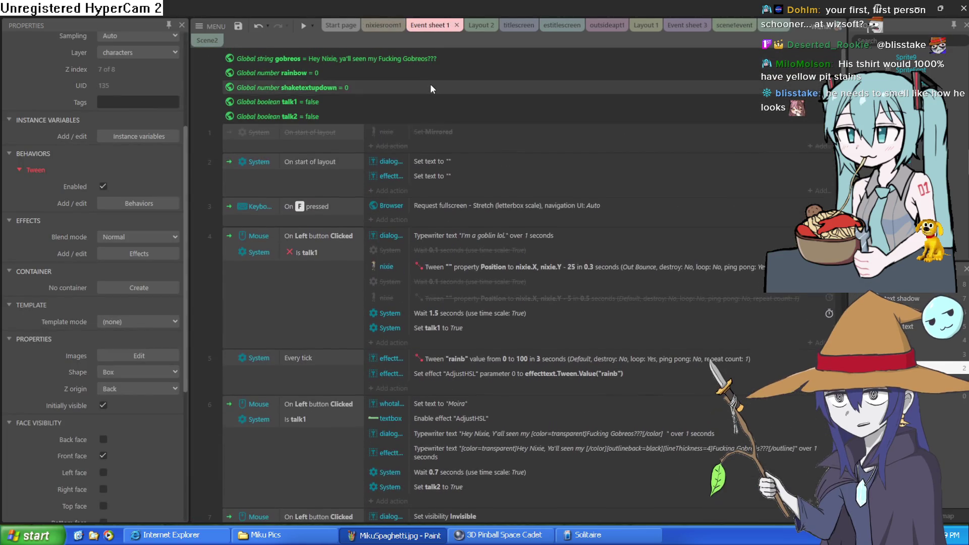
pyautogui.scroll(-10, 433, 87)
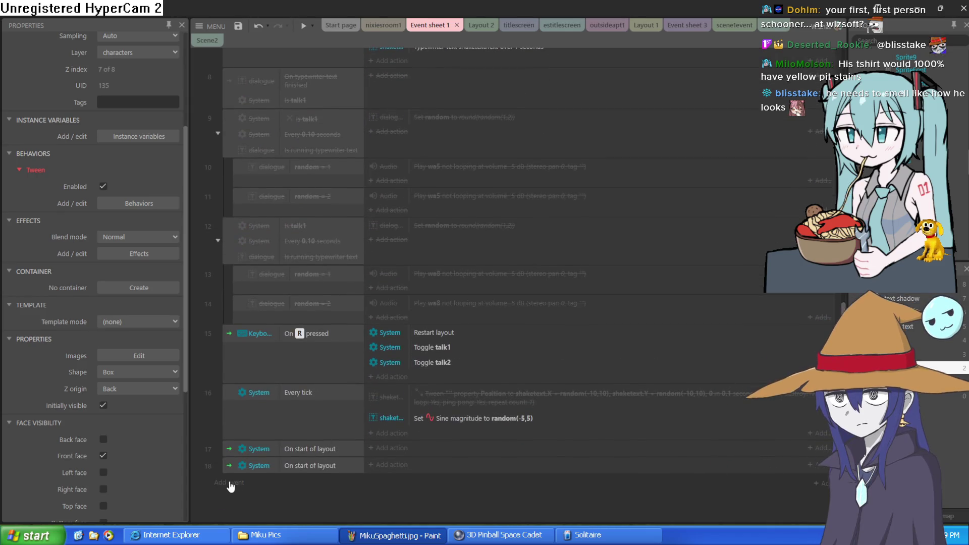
pyautogui.click(230, 484)
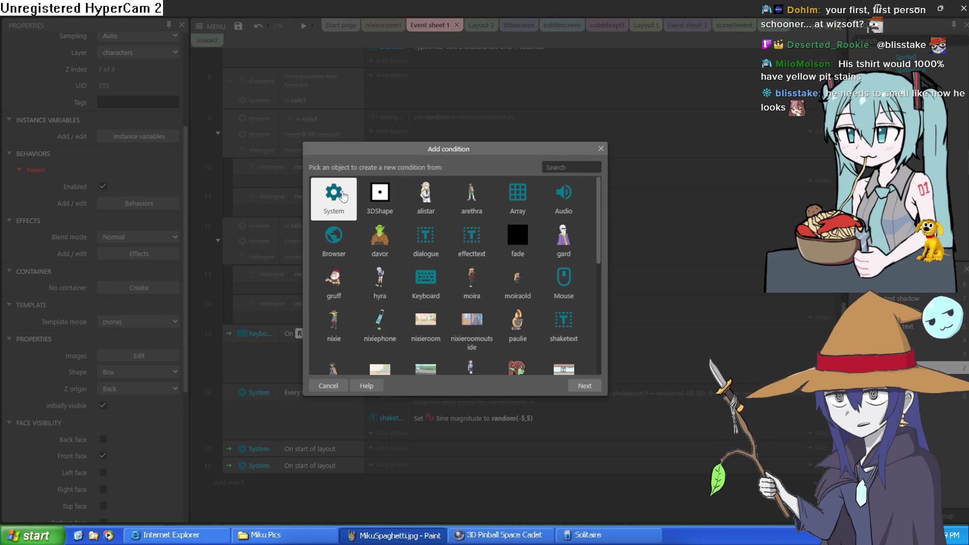
pyautogui.doubleClick(379, 194)
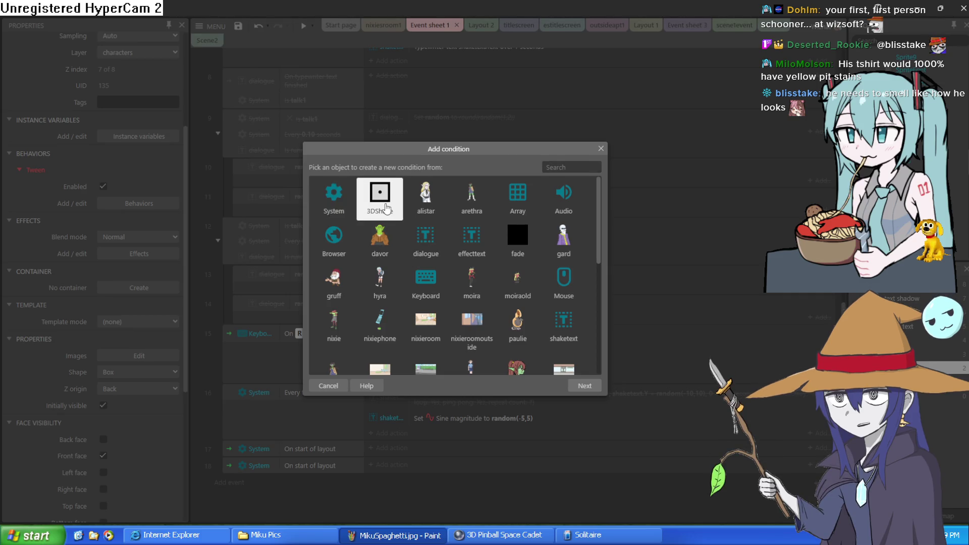
pyautogui.scroll(-4, 450, 214)
pyautogui.scroll(3, 459, 217)
pyautogui.scroll(-2, 483, 239)
pyautogui.scroll(-6, 482, 239)
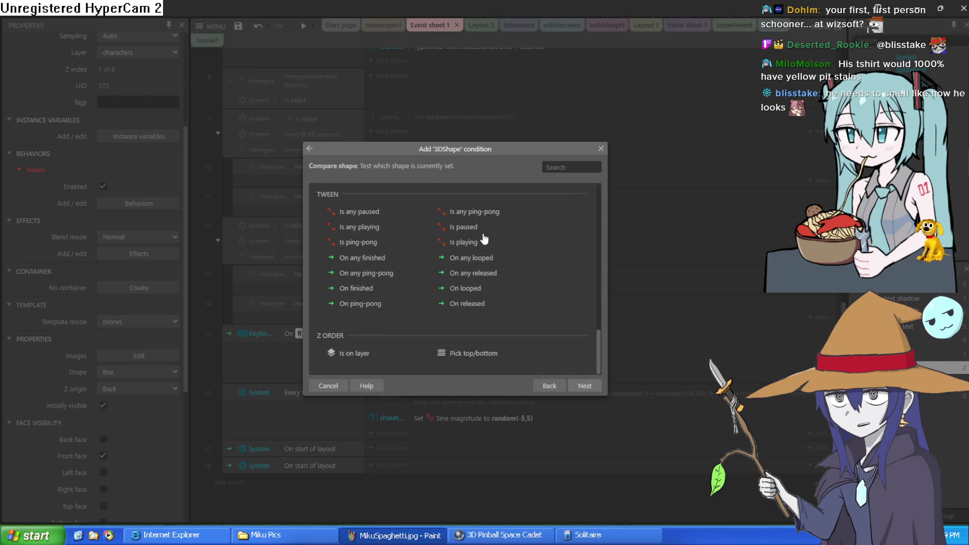
pyautogui.scroll(4, 386, 291)
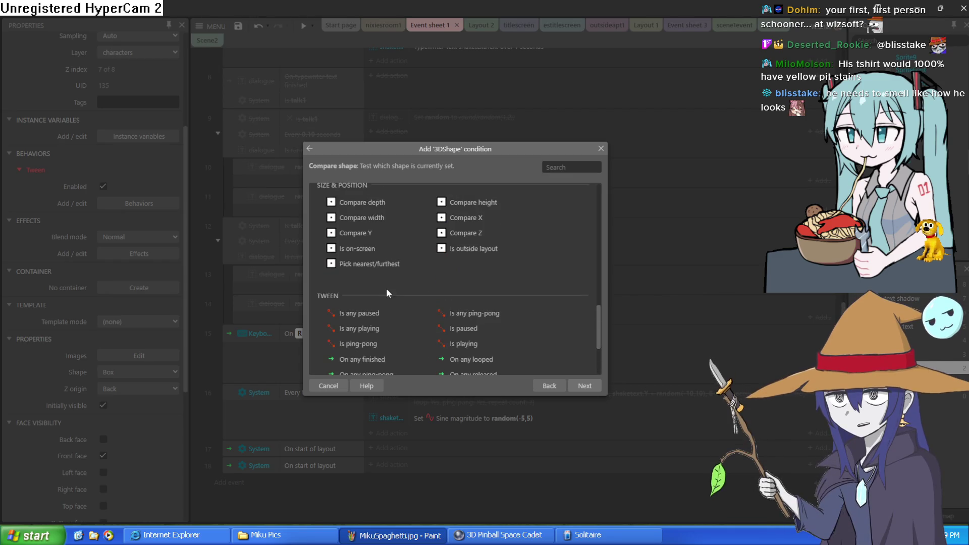
pyautogui.scroll(8, 388, 288)
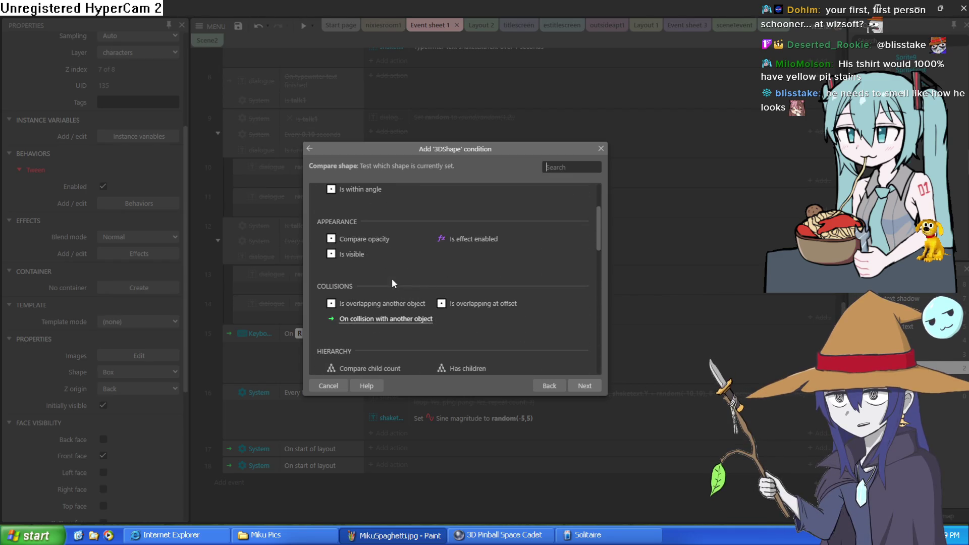
pyautogui.scroll(1, 416, 328)
# Make the new event's condition System > Every tick.
pyautogui.click(310, 149)
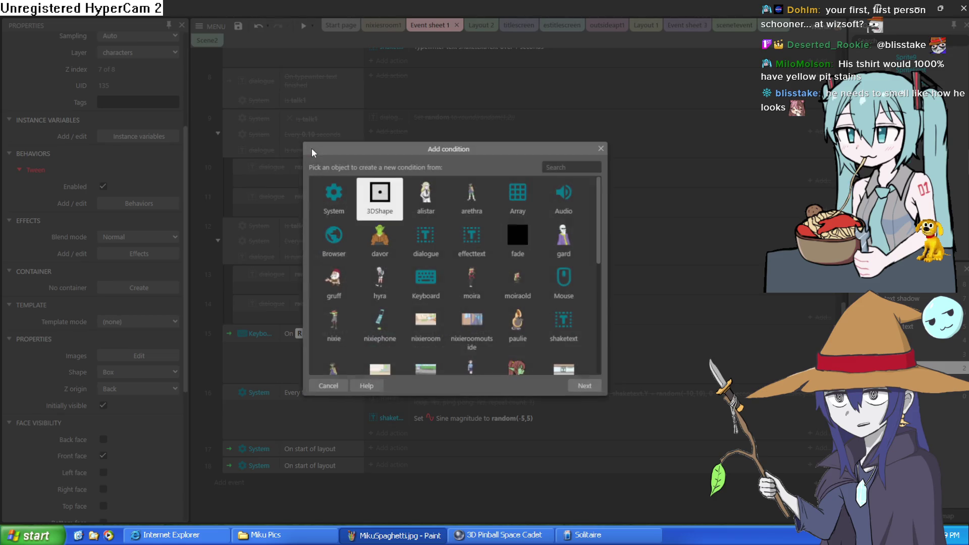
pyautogui.click(341, 201)
pyautogui.doubleClick(340, 197)
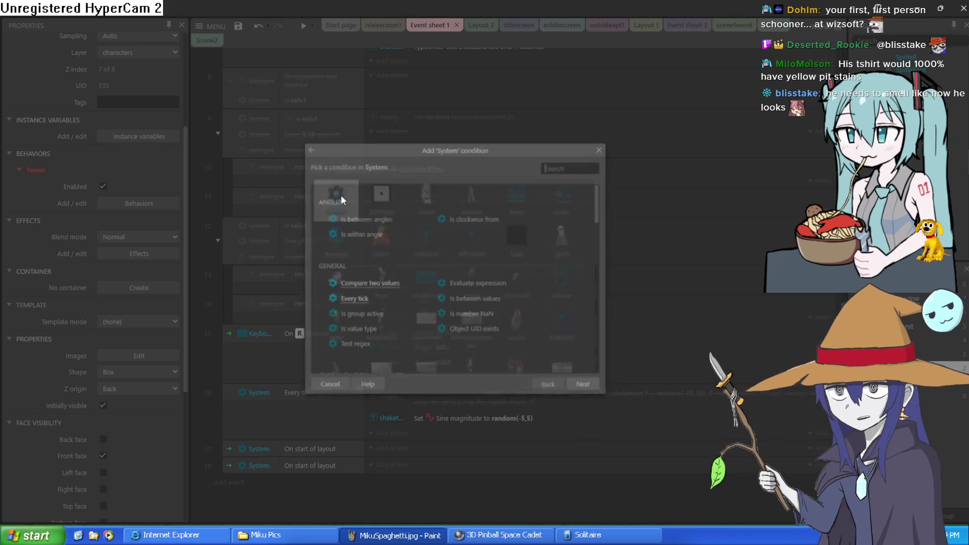
pyautogui.doubleClick(364, 302)
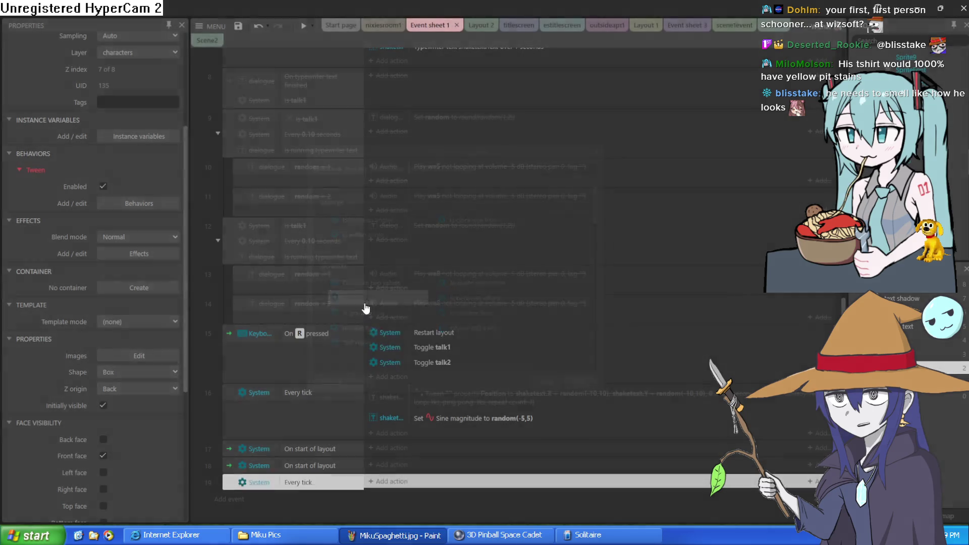
# Add an action for 3DShape and scroll its action list to the Tween actions.
pyautogui.click(386, 481)
pyautogui.doubleClick(380, 194)
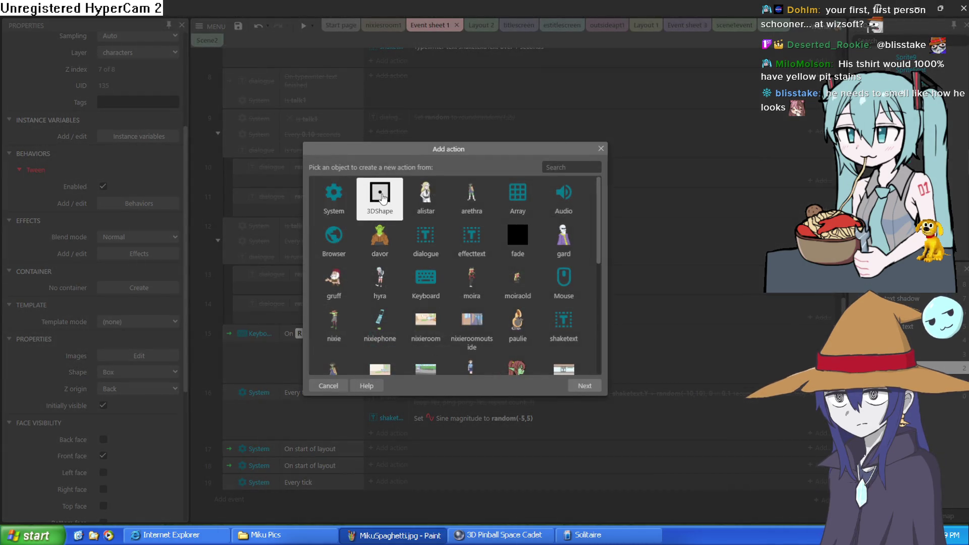
pyautogui.scroll(-3, 415, 234)
pyautogui.scroll(-10, 416, 237)
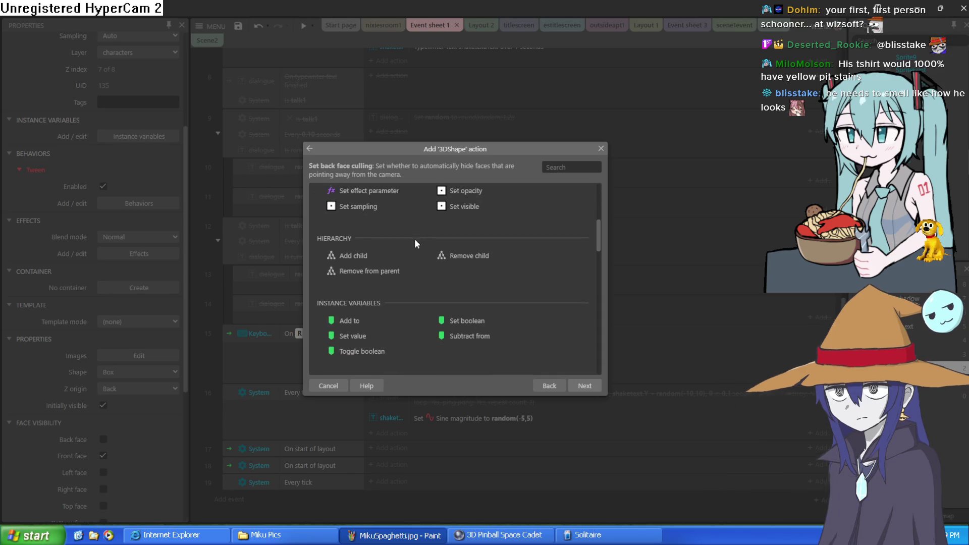
pyautogui.scroll(-5, 415, 248)
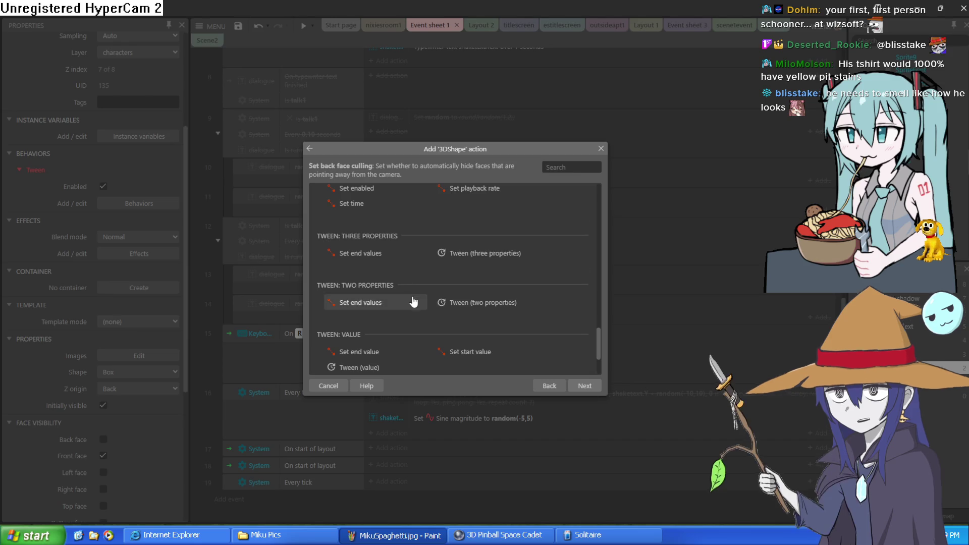
pyautogui.scroll(-2, 406, 297)
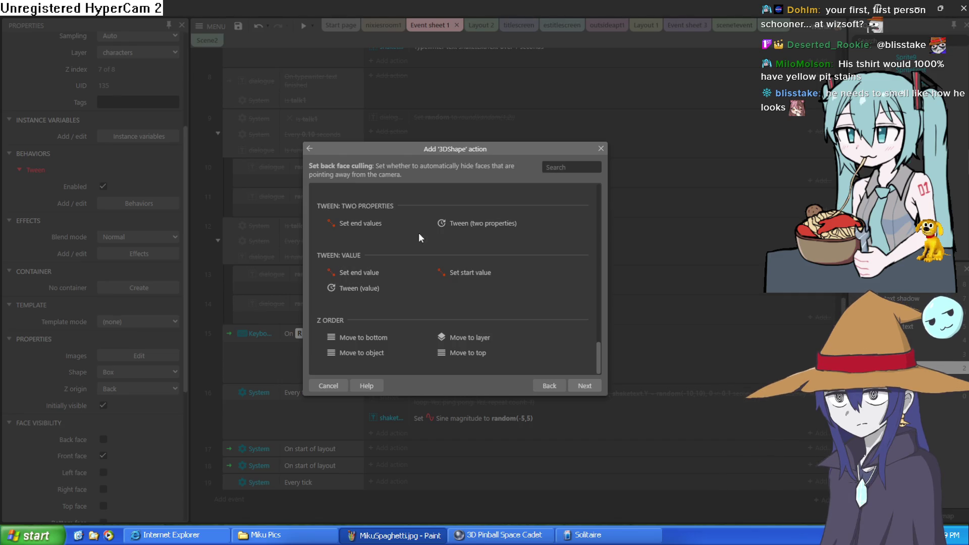
pyautogui.scroll(2, 515, 287)
pyautogui.scroll(2, 479, 294)
pyautogui.scroll(6, 500, 287)
pyautogui.scroll(-3, 500, 287)
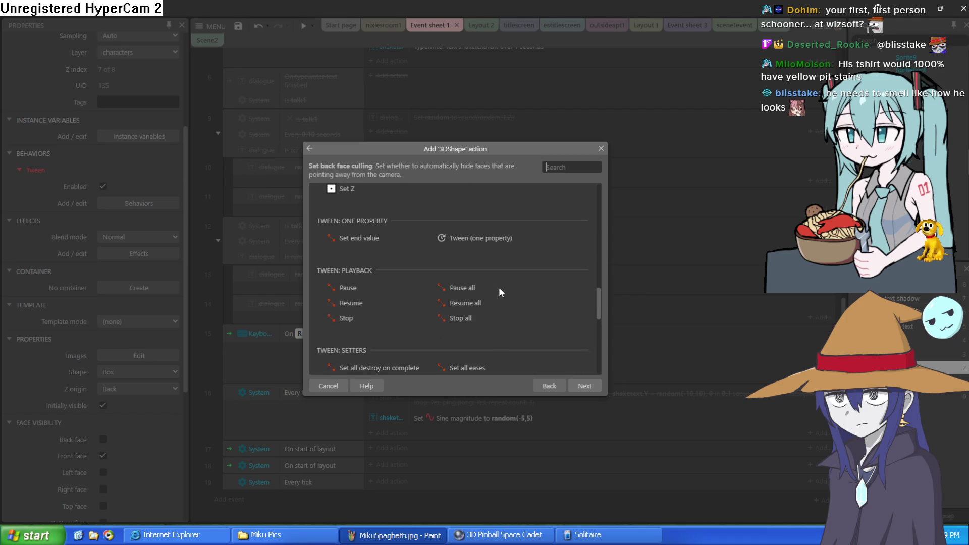
# Tween the 3DShape's Angle to end value 180 over 3 seconds, then run a preview.
pyautogui.doubleClick(482, 241)
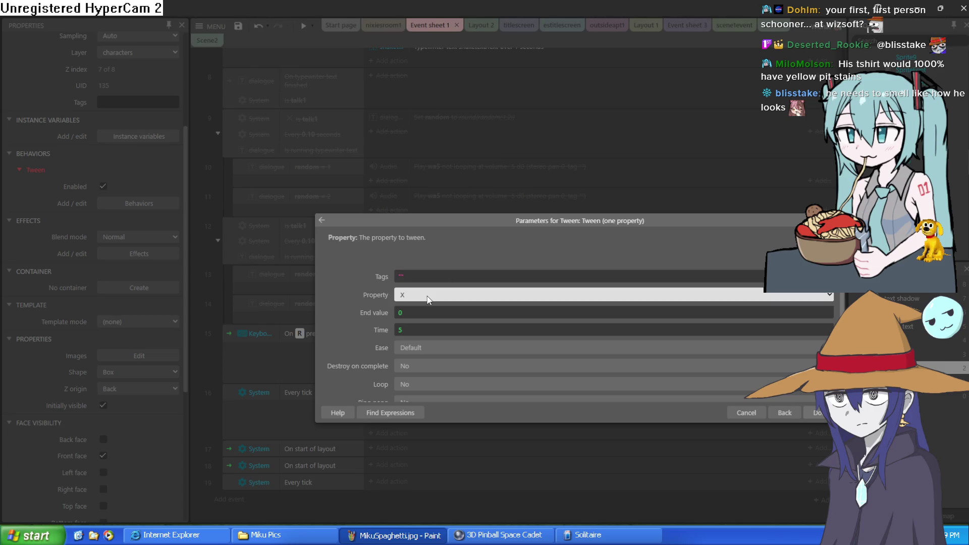
pyautogui.press('a')
pyautogui.click(434, 313)
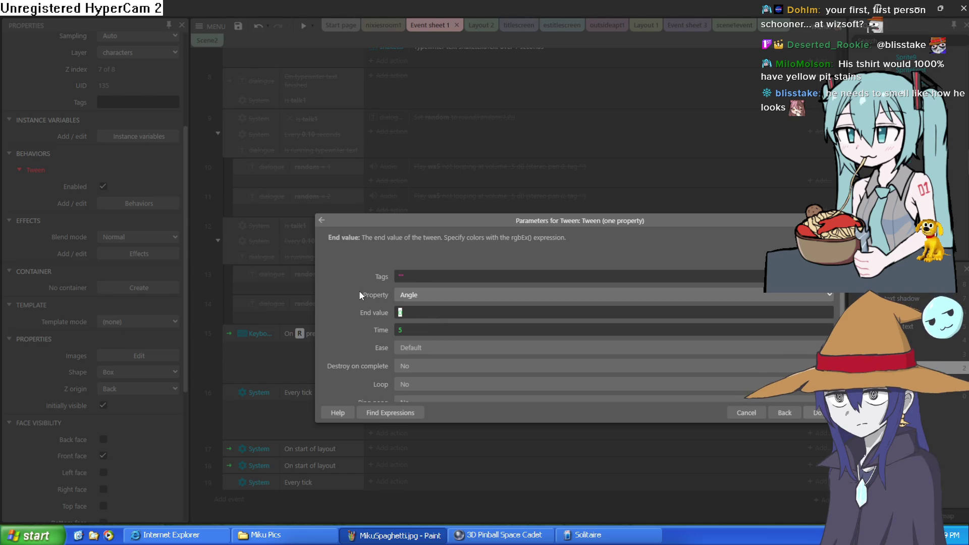
pyautogui.write('180')
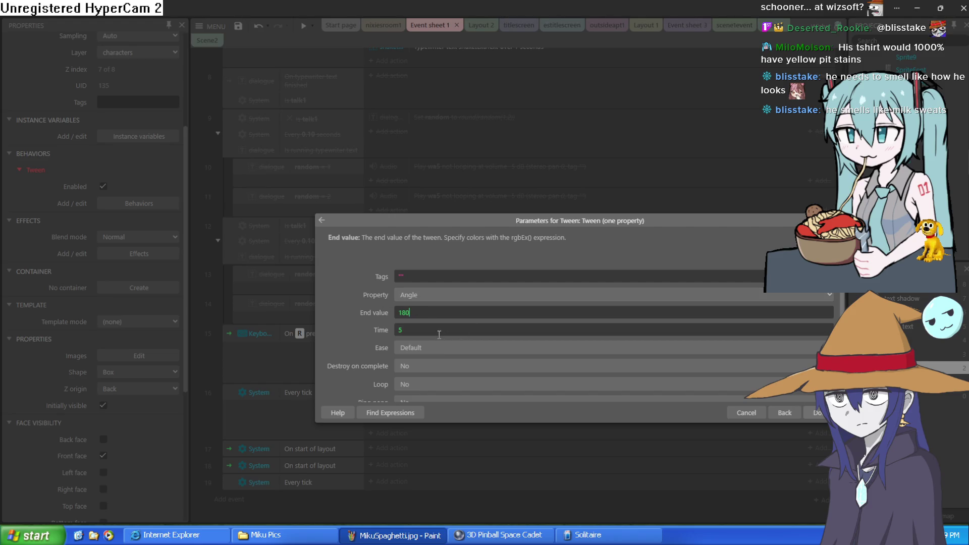
pyautogui.write('2')
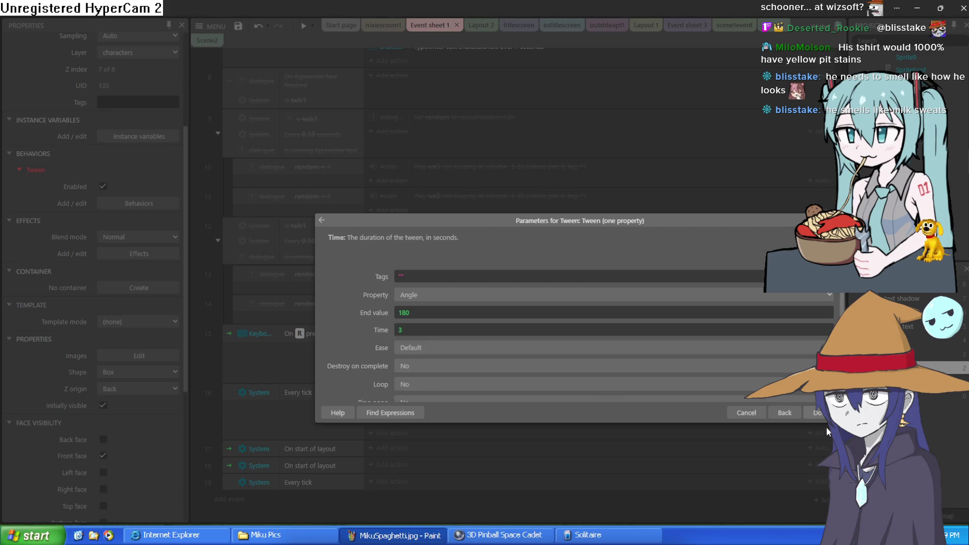
pyautogui.click(818, 414)
pyautogui.scroll(-1, 519, 374)
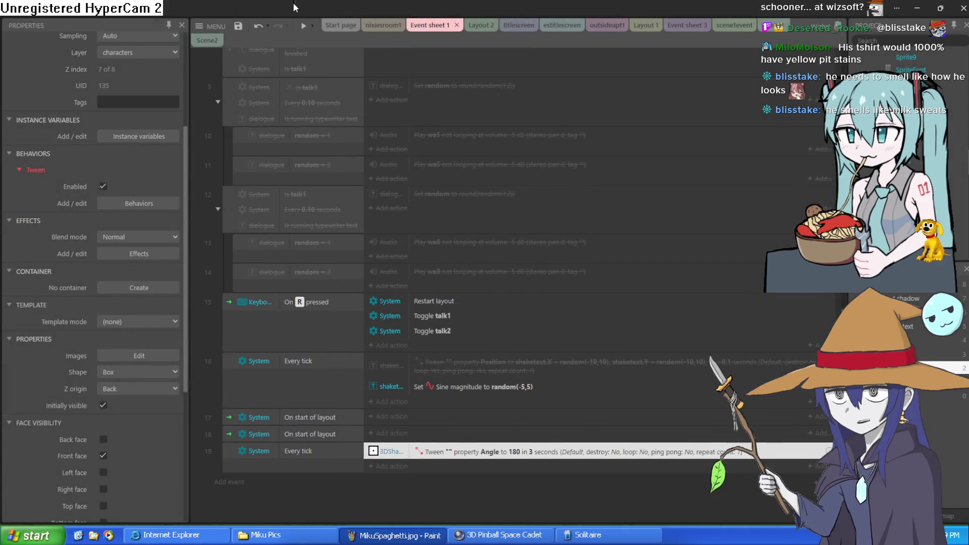
pyautogui.click(303, 28)
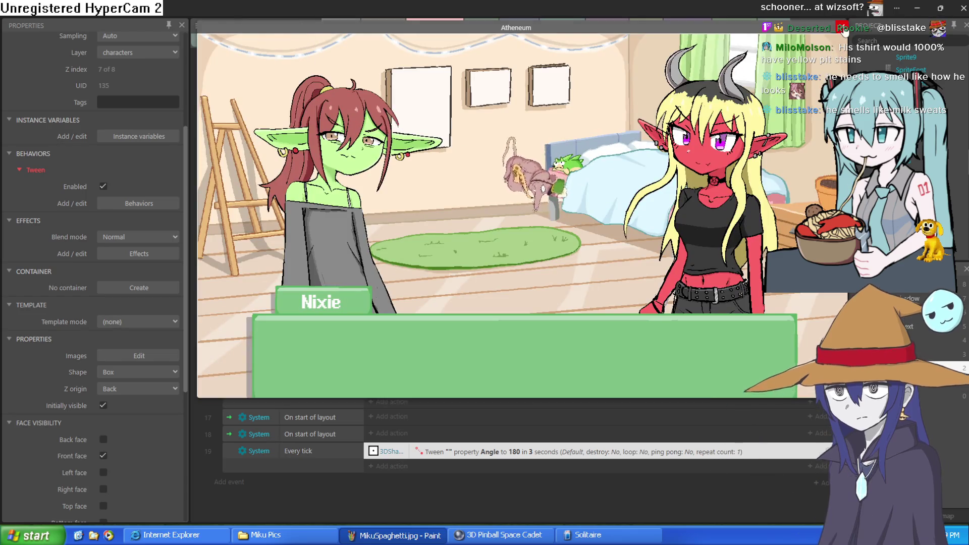
# Close the preview, return to nixiesroom1, and enlarge the rat shape to about 332 x 332.
pyautogui.click(843, 28)
pyautogui.click(482, 25)
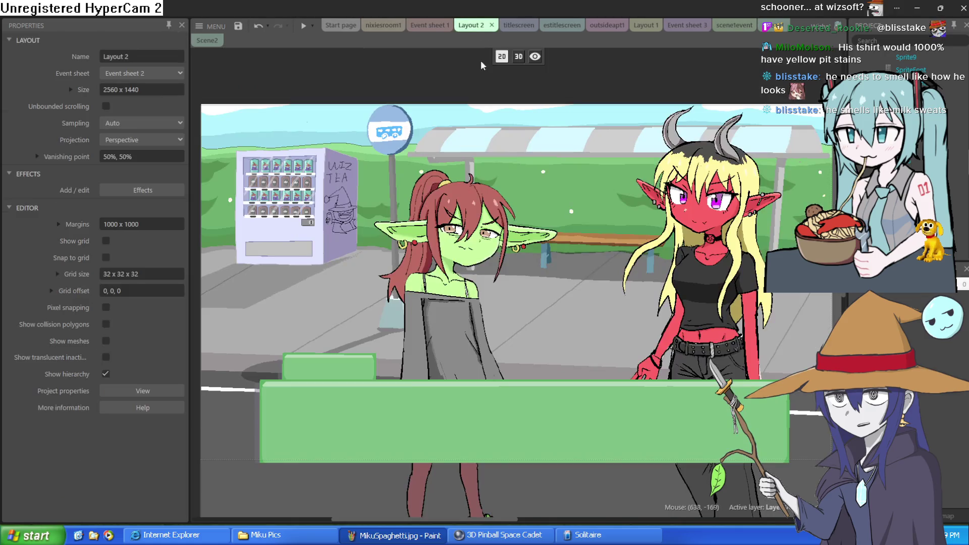
pyautogui.click(386, 25)
pyautogui.moveTo(553, 194); pyautogui.dragTo(665, 77)
pyautogui.moveTo(594, 162); pyautogui.dragTo(487, 286)
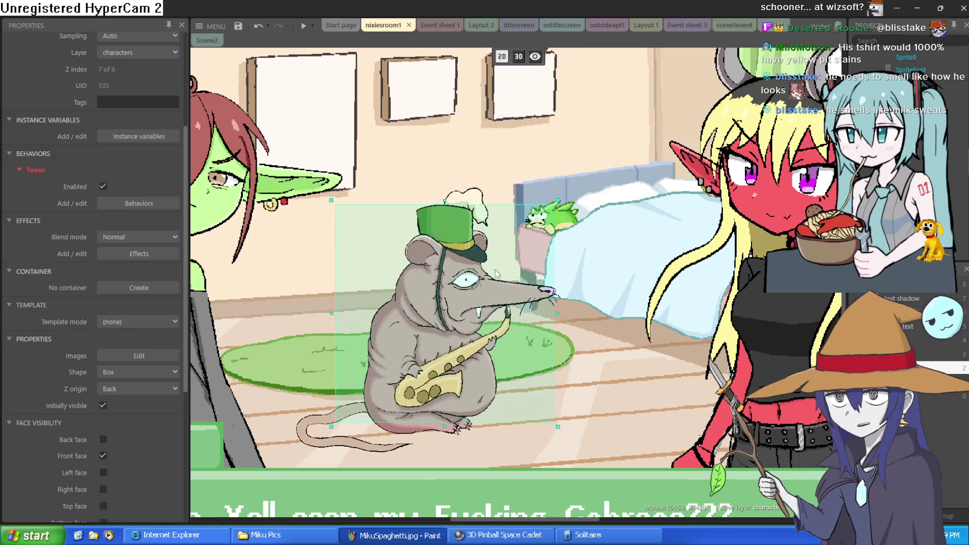
pyautogui.moveTo(557, 200); pyautogui.dragTo(623, 134)
# Set the rat shape's Z to 17 and nudge its Y position.
pyautogui.scroll(5, 141, 253)
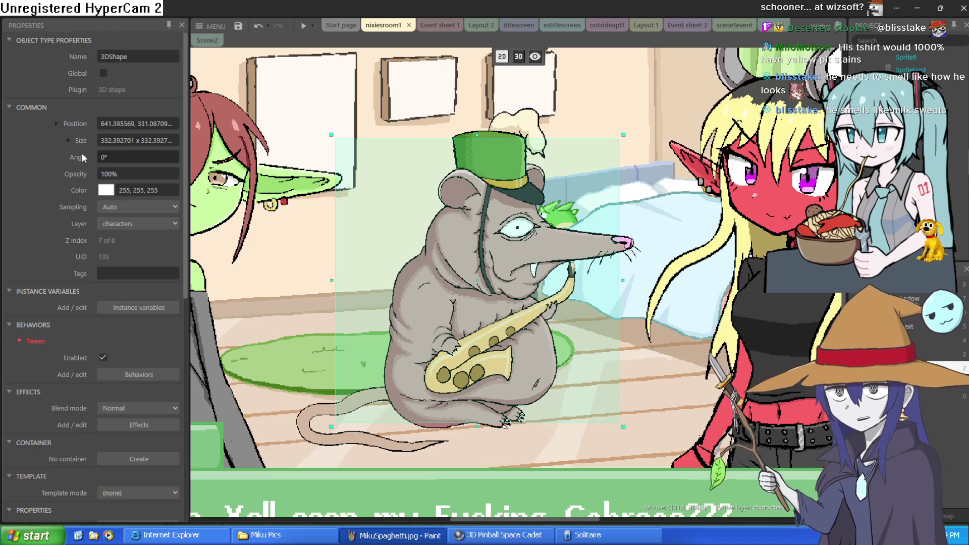
pyautogui.click(56, 123)
pyautogui.click(121, 173)
pyautogui.write('17')
pyautogui.press('Return')
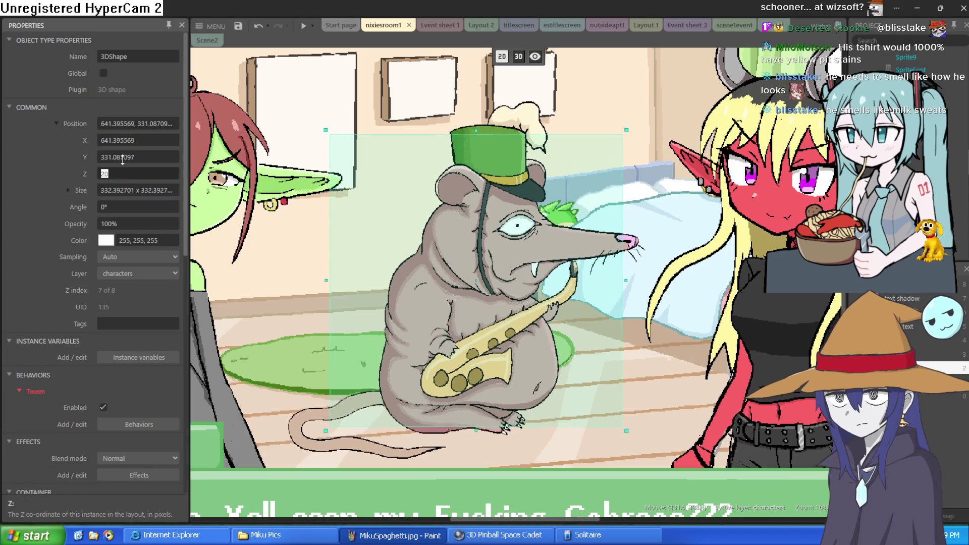
pyautogui.click(133, 157)
pyautogui.press('Down')
pyautogui.press('Down')
pyautogui.press('Down')
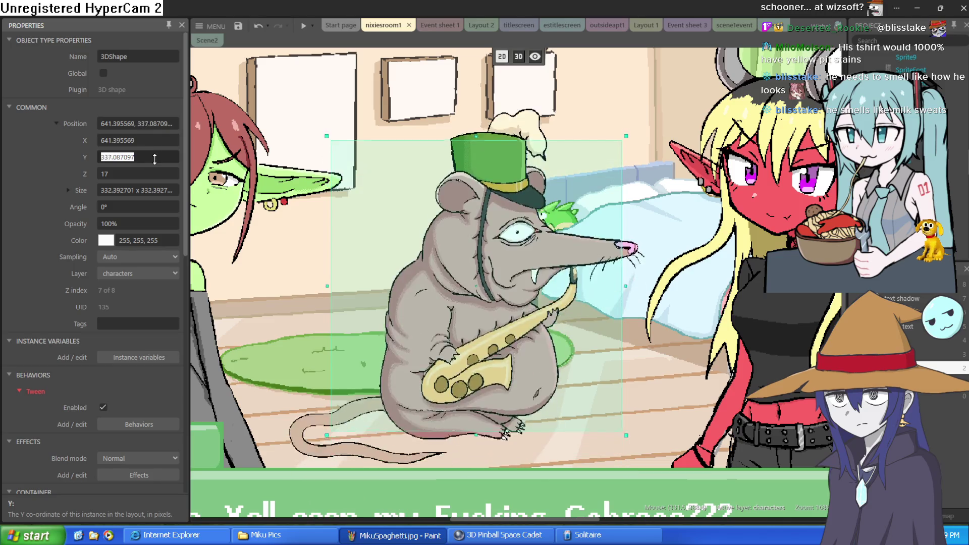
# Tilt the rat shape to about 358.8° and undo a trial widening.
pyautogui.moveTo(127, 206); pyautogui.dragTo(132, 206)
pyautogui.moveTo(145, 147); pyautogui.dragTo(146, 132)
pyautogui.moveTo(136, 209); pyautogui.dragTo(140, 213)
pyautogui.click(68, 190)
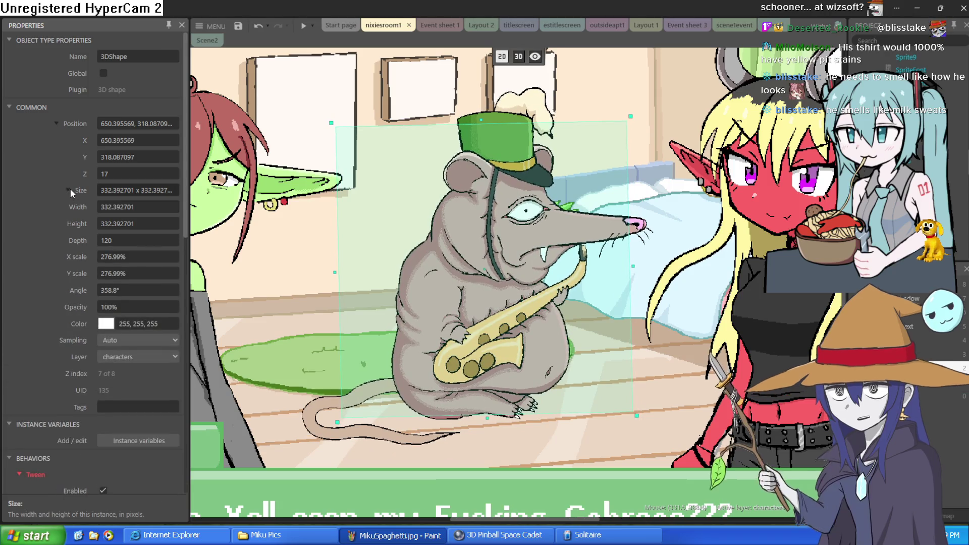
pyautogui.moveTo(143, 290); pyautogui.dragTo(144, 296)
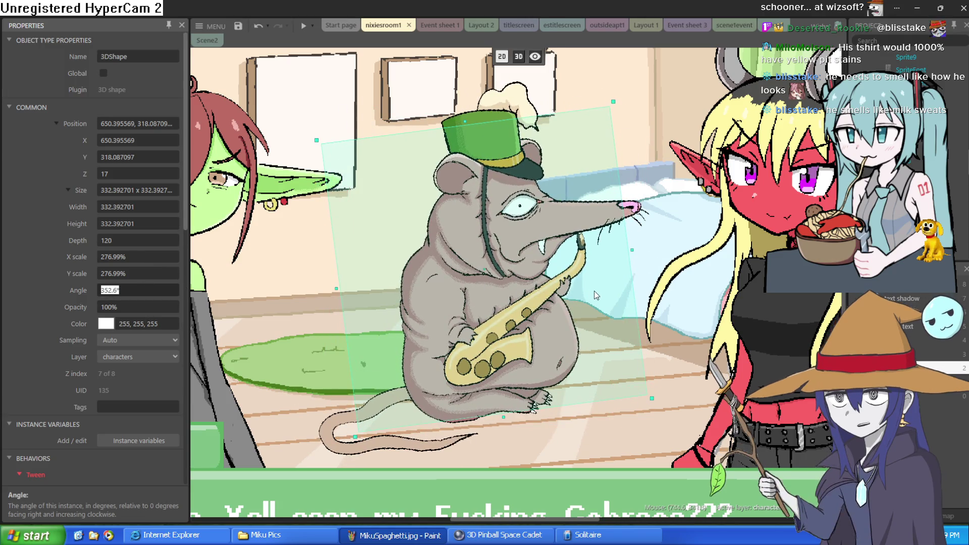
pyautogui.moveTo(628, 417)
pyautogui.mouseDown()
pyautogui.moveTo(608, 278)
pyautogui.moveTo(544, 310)
pyautogui.moveTo(572, 383)
pyautogui.mouseUp()
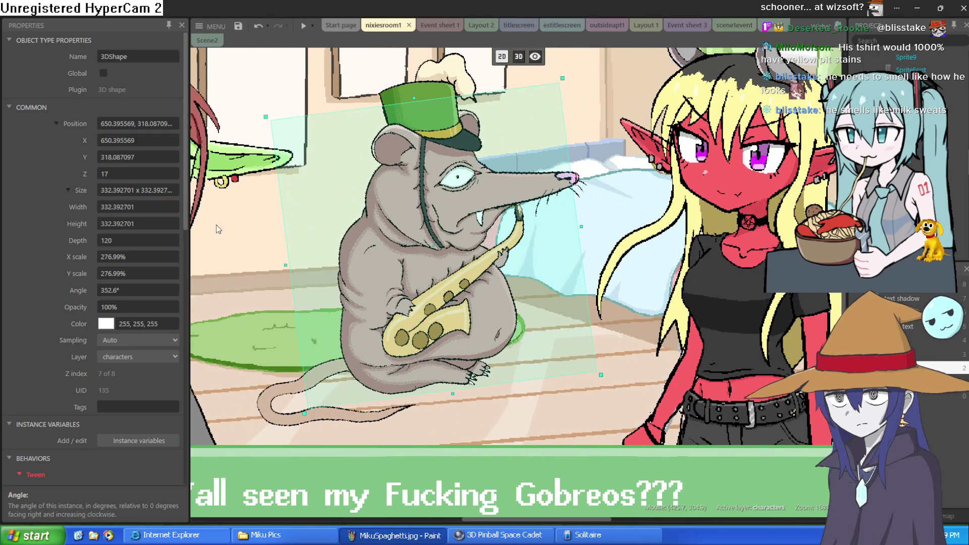
pyautogui.click(68, 190)
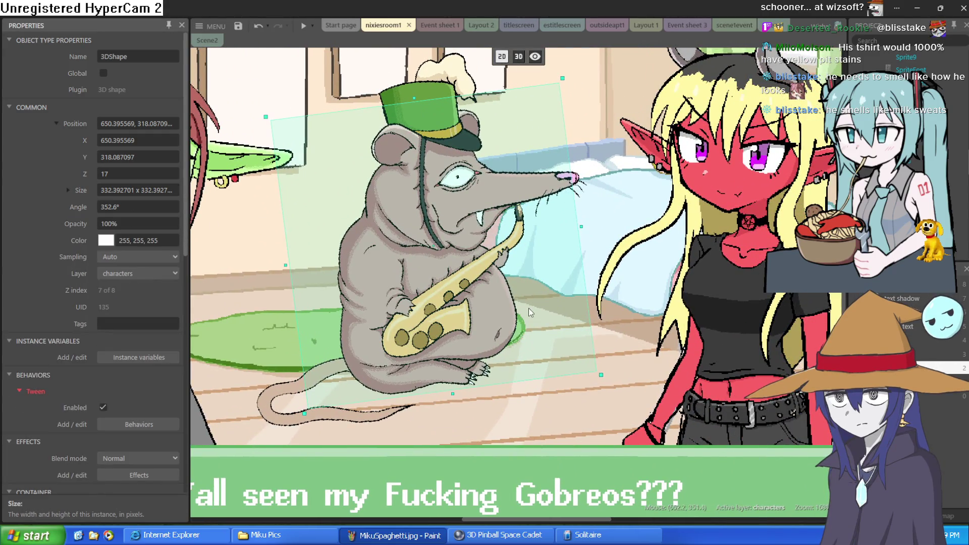
pyautogui.moveTo(585, 228)
pyautogui.mouseDown()
pyautogui.moveTo(285, 262)
pyautogui.moveTo(622, 279)
pyautogui.mouseUp()
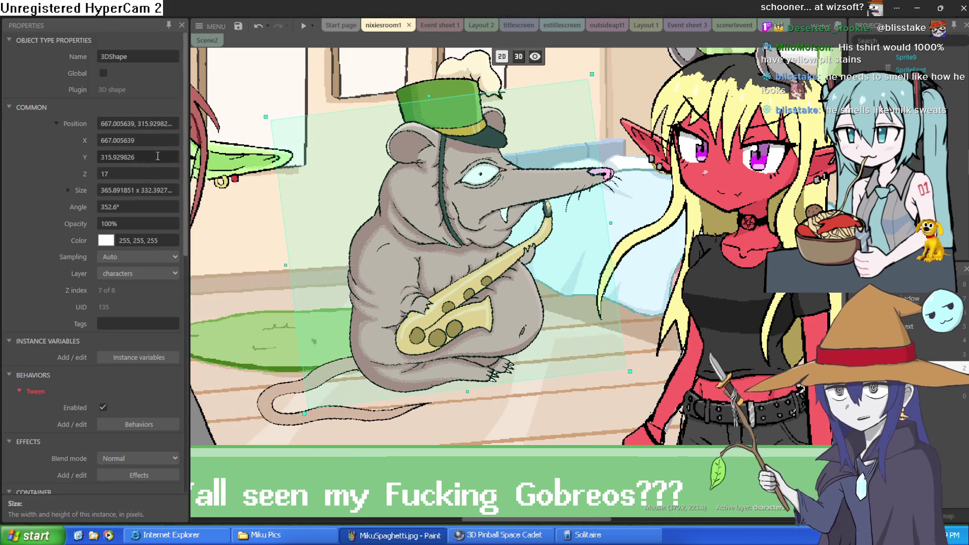
pyautogui.hotkey('ctrl', 'z')
pyautogui.hotkey('ctrl', 'z')
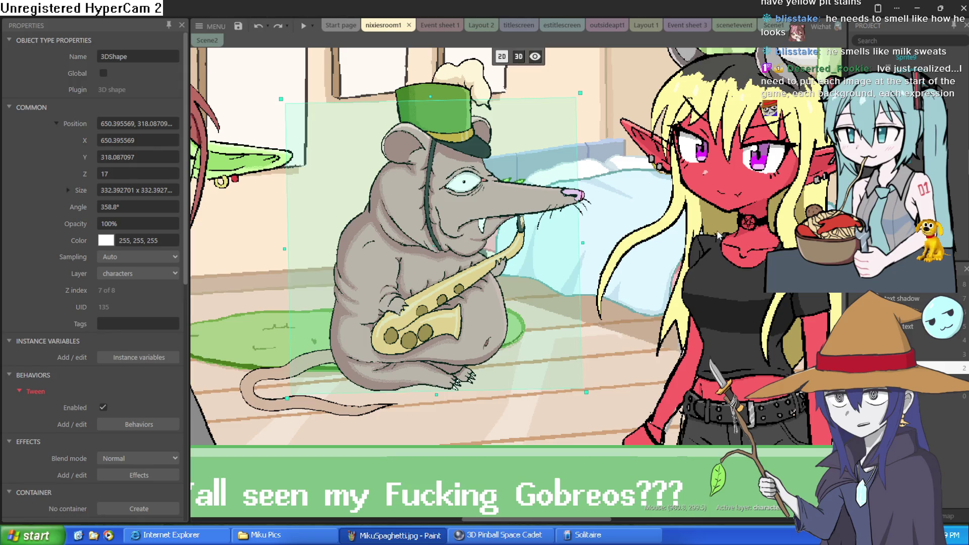
# Set the rat shape's Y position to 333.087097 and its Z to 37.
pyautogui.scroll(-2, 700, 222)
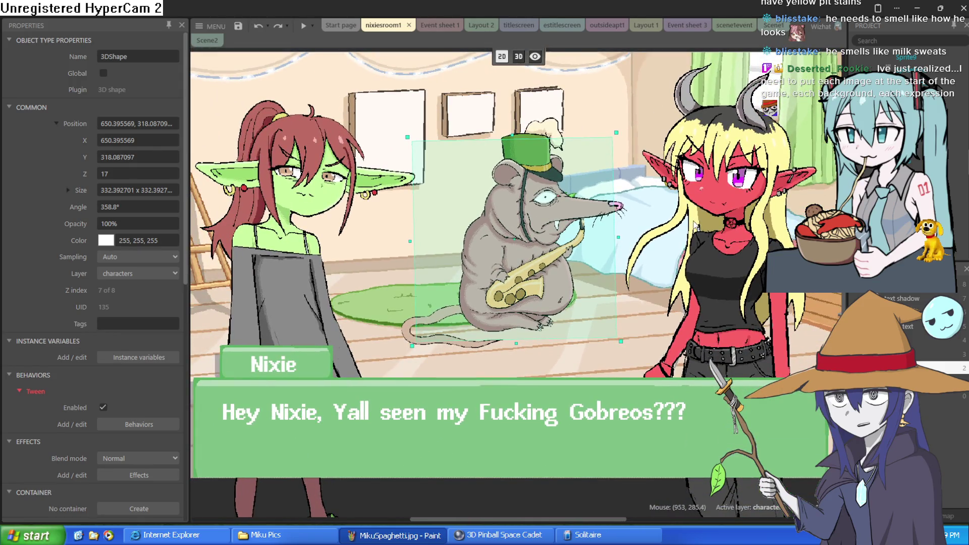
pyautogui.scroll(-1, 706, 212)
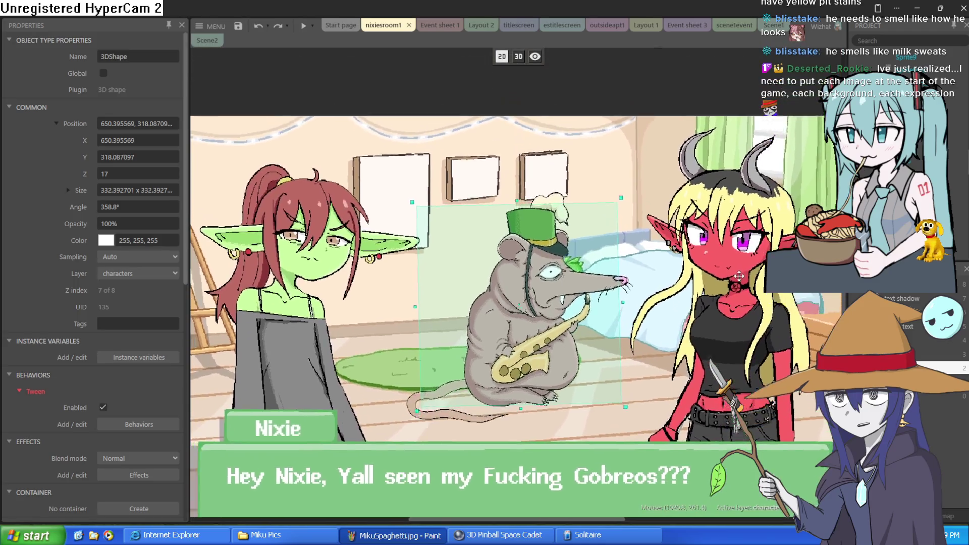
pyautogui.moveTo(733, 202)
pyautogui.mouseDown()
pyautogui.moveTo(796, 221)
pyautogui.moveTo(764, 237)
pyautogui.mouseUp()
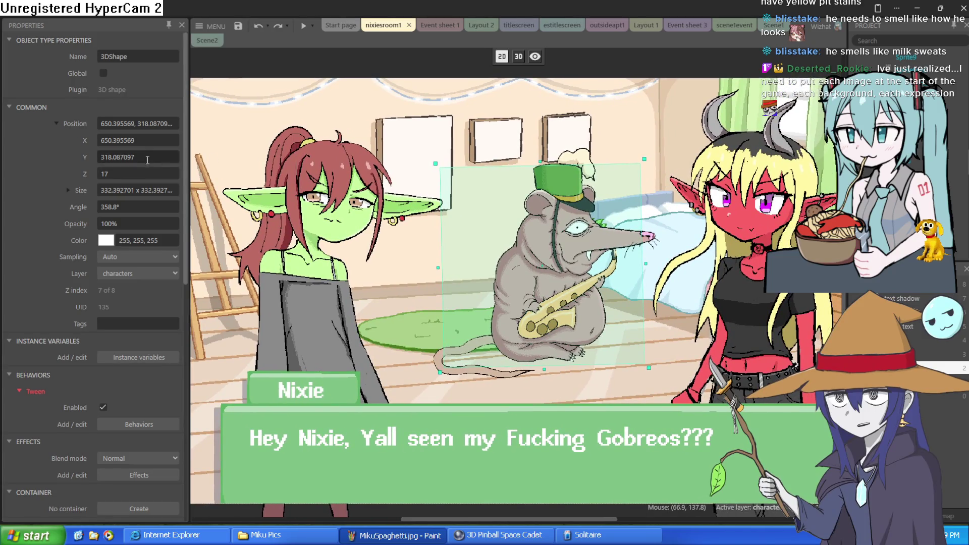
pyautogui.click(56, 123)
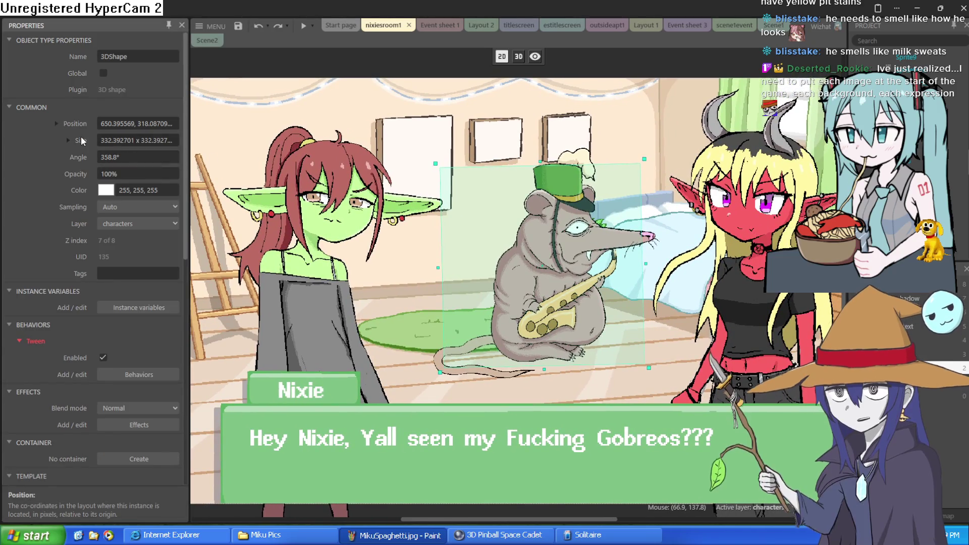
pyautogui.click(53, 123)
pyautogui.click(146, 157)
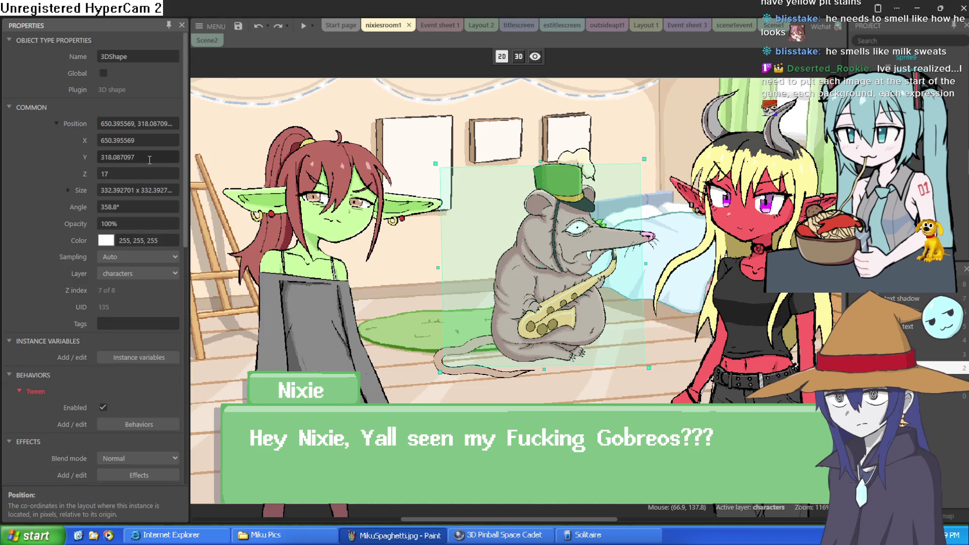
pyautogui.write('388.087097')
pyautogui.press('Return')
pyautogui.write('333.087097')
pyautogui.press('Return')
pyautogui.write('37')
pyautogui.press('Return')
# Set the rat's X position to 654.395569, then undo an accidental flipped resize.
pyautogui.click(144, 140)
pyautogui.write('732.395569')
pyautogui.press('Return')
pyautogui.write('654.395569')
pyautogui.press('Return')
pyautogui.click(69, 190)
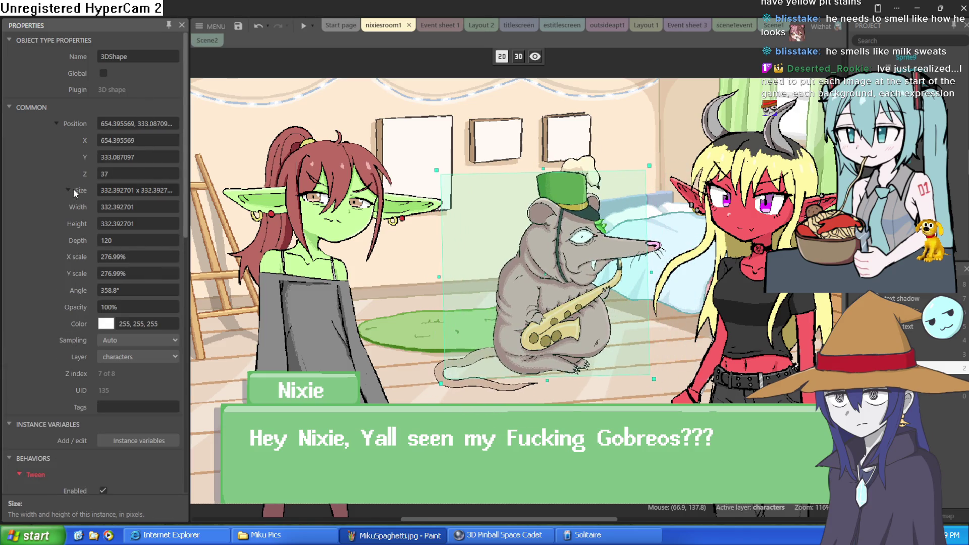
pyautogui.moveTo(651, 272)
pyautogui.mouseDown()
pyautogui.moveTo(222, 270)
pyautogui.moveTo(206, 259)
pyautogui.mouseUp()
pyautogui.hotkey('ctrl', 'z')
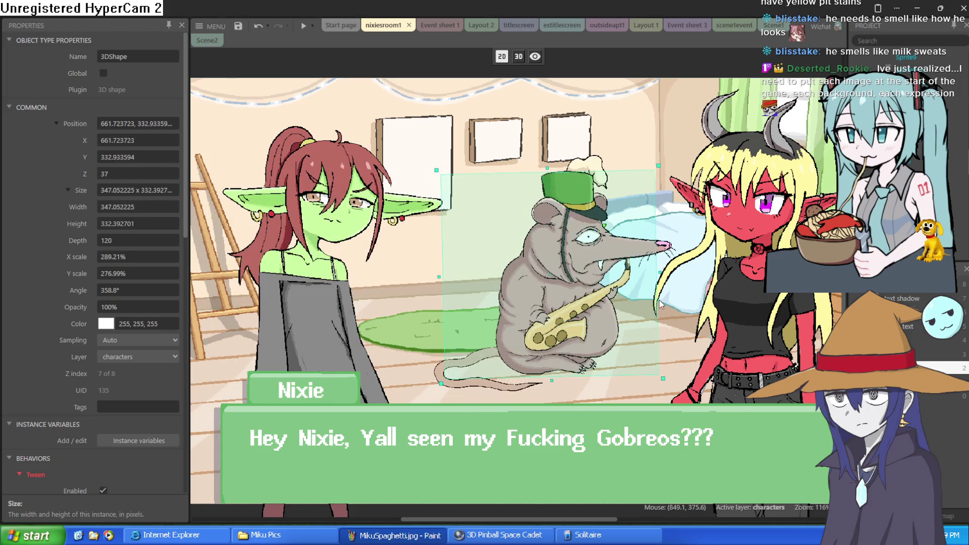
# Drag the rat into place at 636, 290 between the two girls.
pyautogui.moveTo(713, 251)
pyautogui.mouseDown()
pyautogui.moveTo(709, 273)
pyautogui.moveTo(706, 151)
pyautogui.moveTo(697, 439)
pyautogui.moveTo(671, 189)
pyautogui.mouseUp()
pyautogui.moveTo(524, 270); pyautogui.dragTo(519, 228)
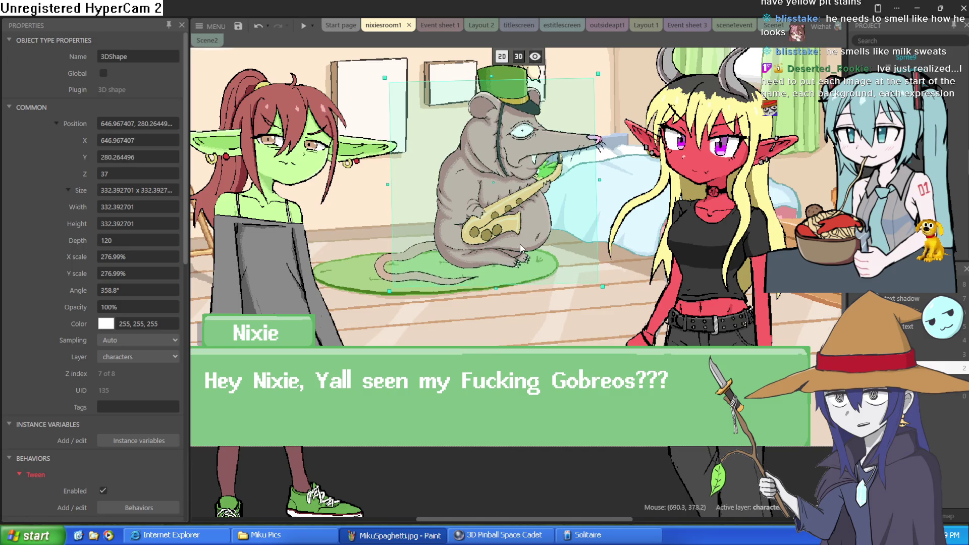
pyautogui.scroll(3, 566, 365)
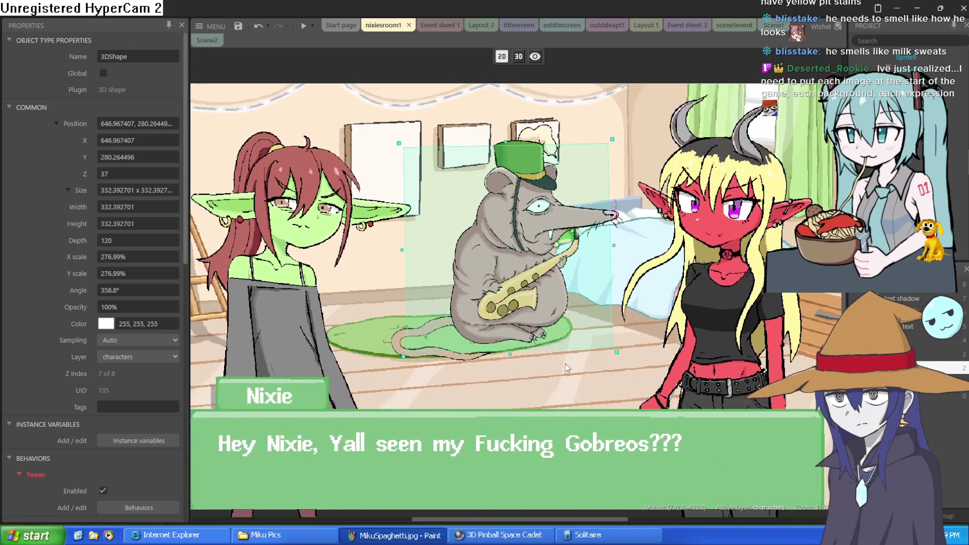
pyautogui.scroll(-4, 565, 365)
pyautogui.scroll(3, 550, 348)
pyautogui.moveTo(543, 303)
pyautogui.mouseDown()
pyautogui.moveTo(537, 335)
pyautogui.moveTo(540, 316)
pyautogui.mouseUp()
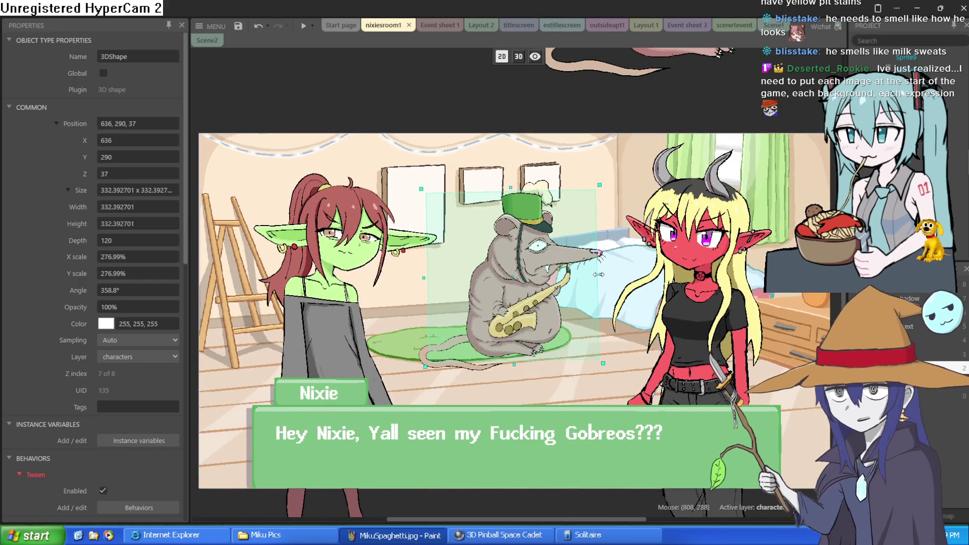
pyautogui.click(519, 56)
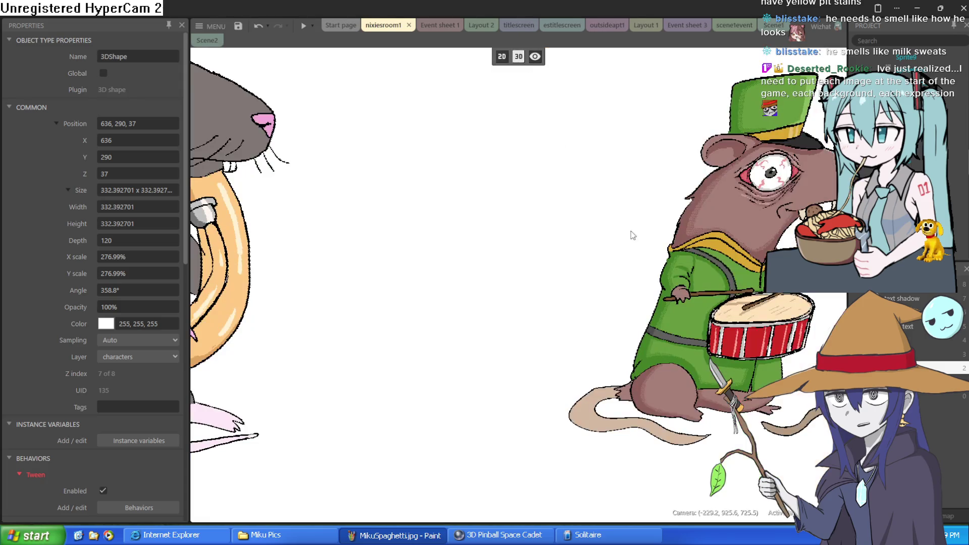
# In 3D view, push the rat back in depth to Z 76.369072.
pyautogui.press('s')
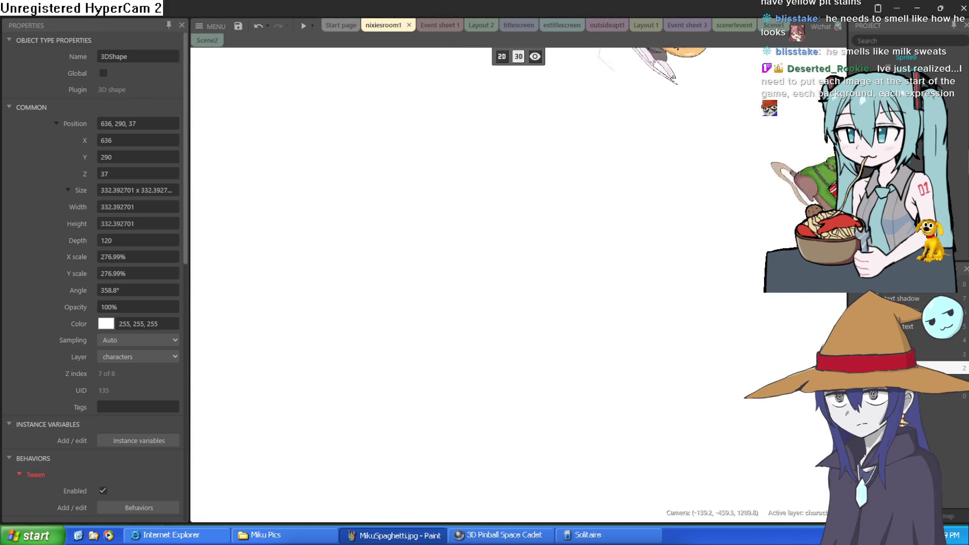
pyautogui.press('w')
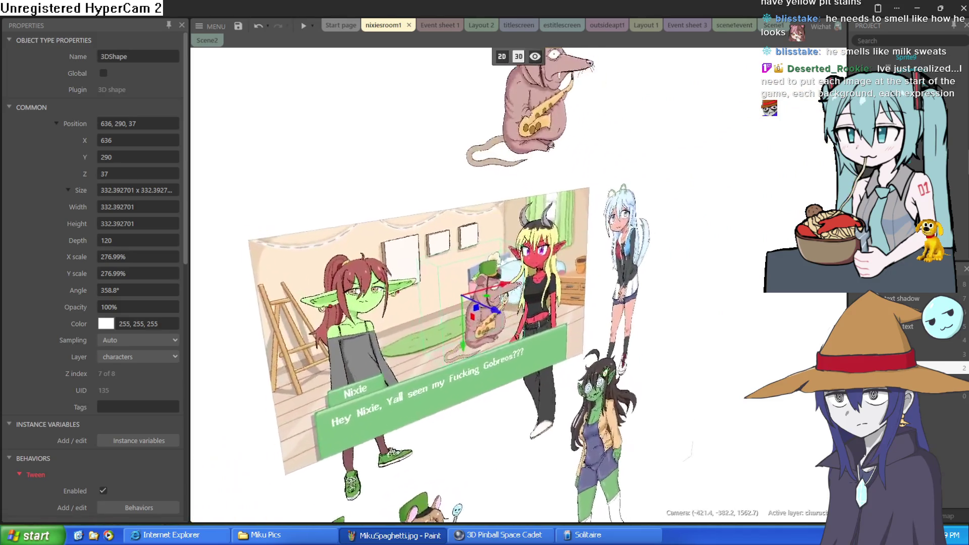
pyautogui.press('a')
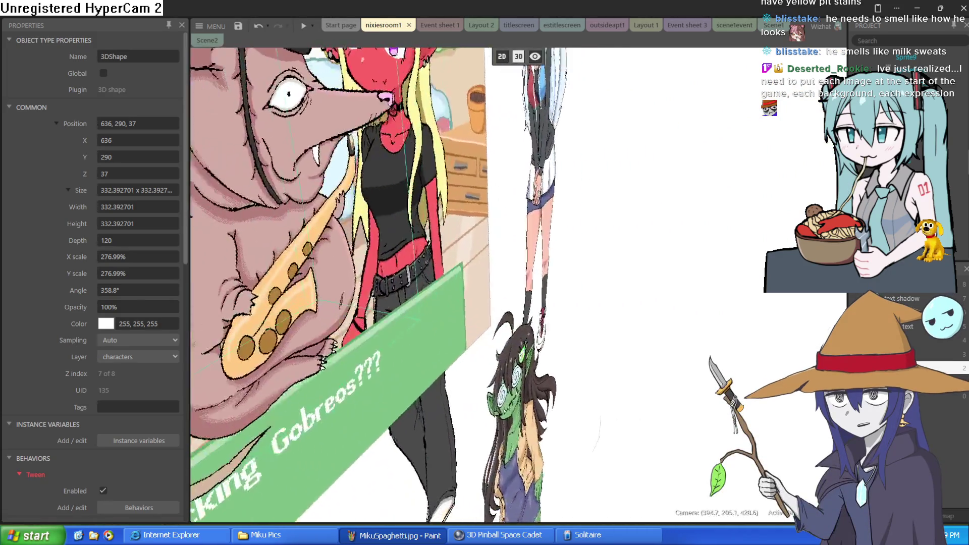
pyautogui.press('a')
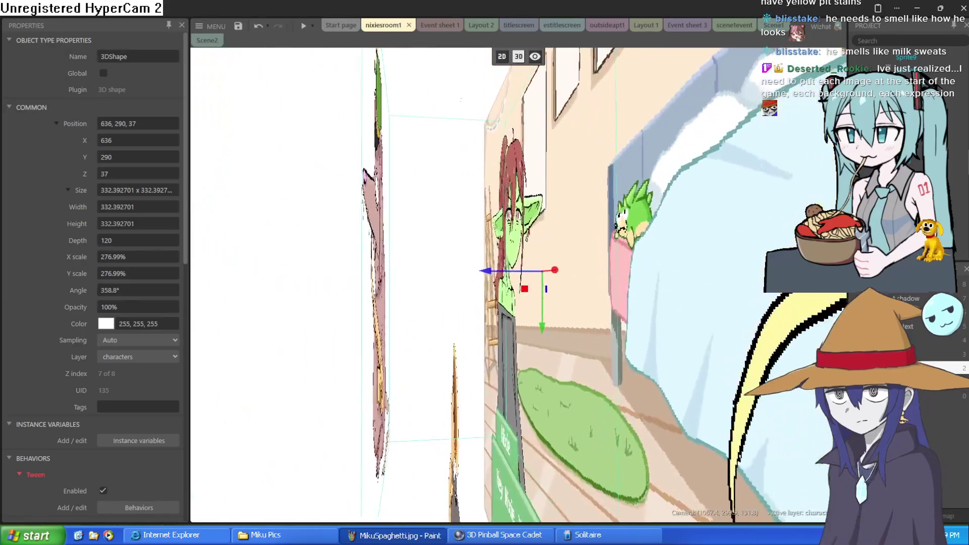
pyautogui.press('d')
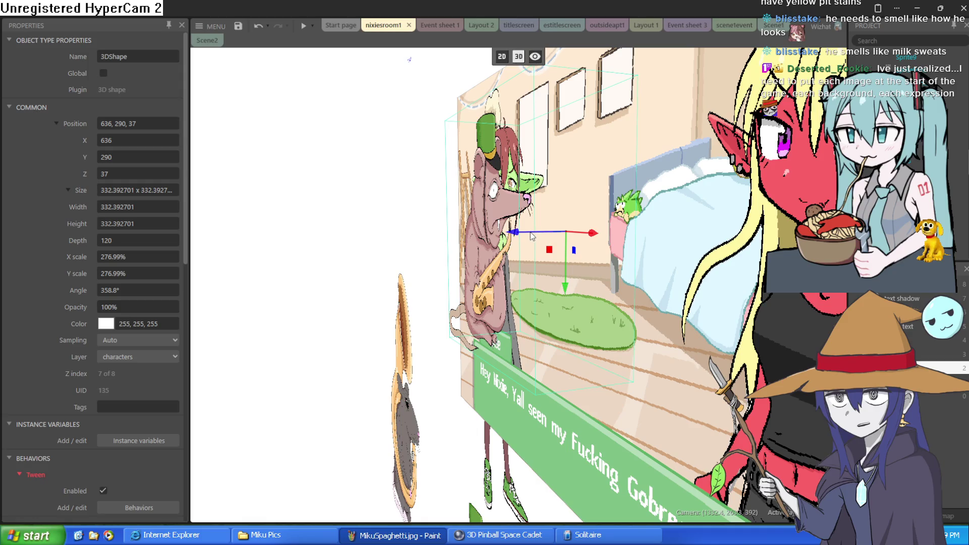
pyautogui.moveTo(535, 233)
pyautogui.mouseDown()
pyautogui.moveTo(649, 226)
pyautogui.moveTo(430, 272)
pyautogui.mouseUp()
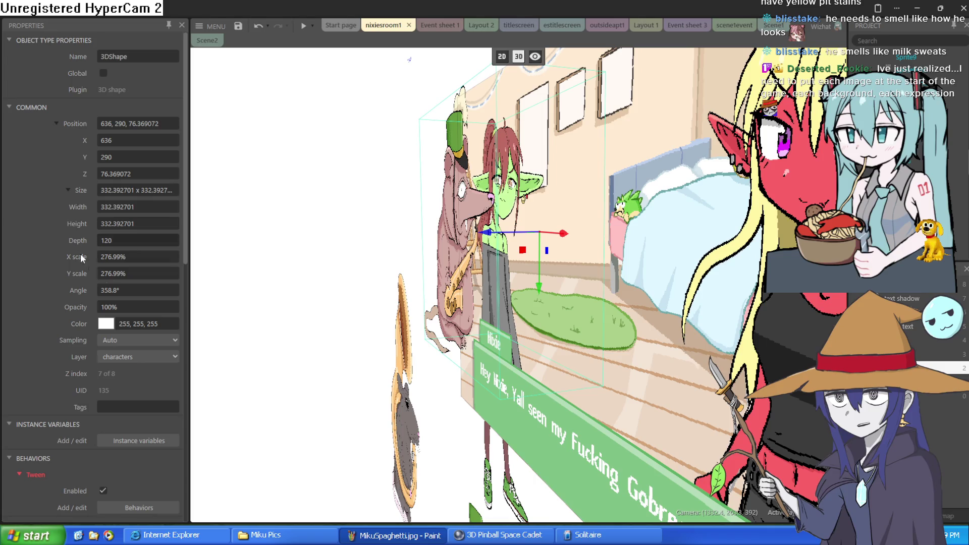
# Change the rat's angle to 1.4° and return the layout to 2D.
pyautogui.moveTo(133, 290)
pyautogui.mouseDown()
pyautogui.moveTo(129, 271)
pyautogui.moveTo(177, 320)
pyautogui.moveTo(184, 353)
pyautogui.moveTo(189, 280)
pyautogui.mouseUp()
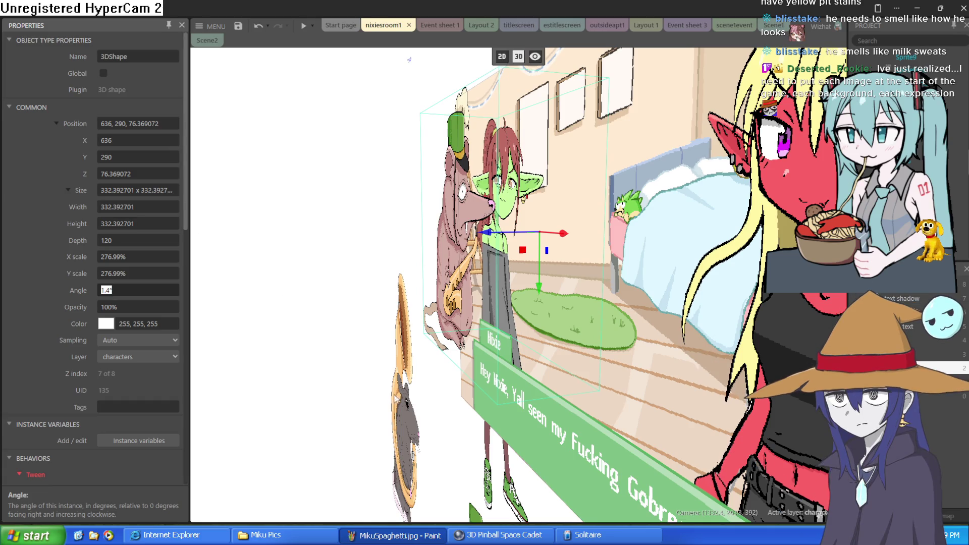
pyautogui.press('Home')
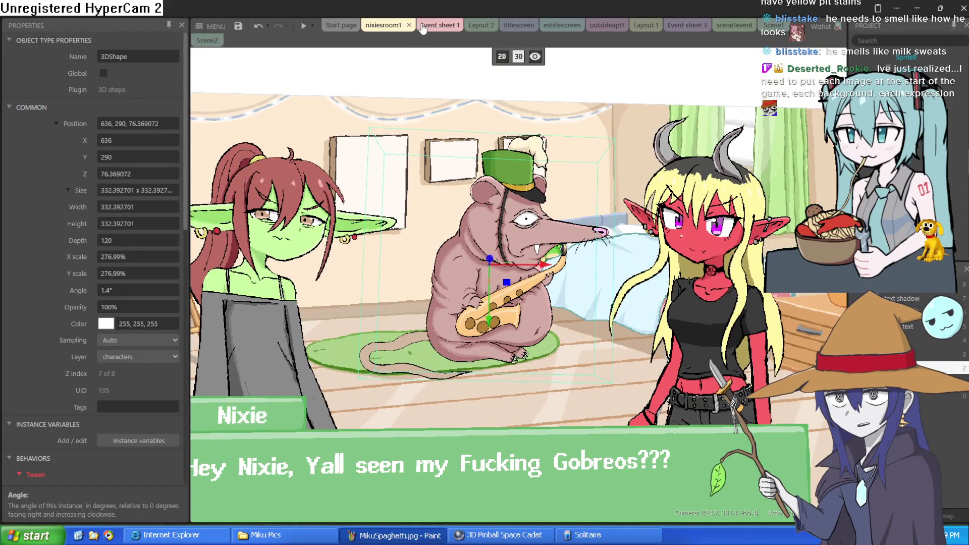
pyautogui.click(502, 56)
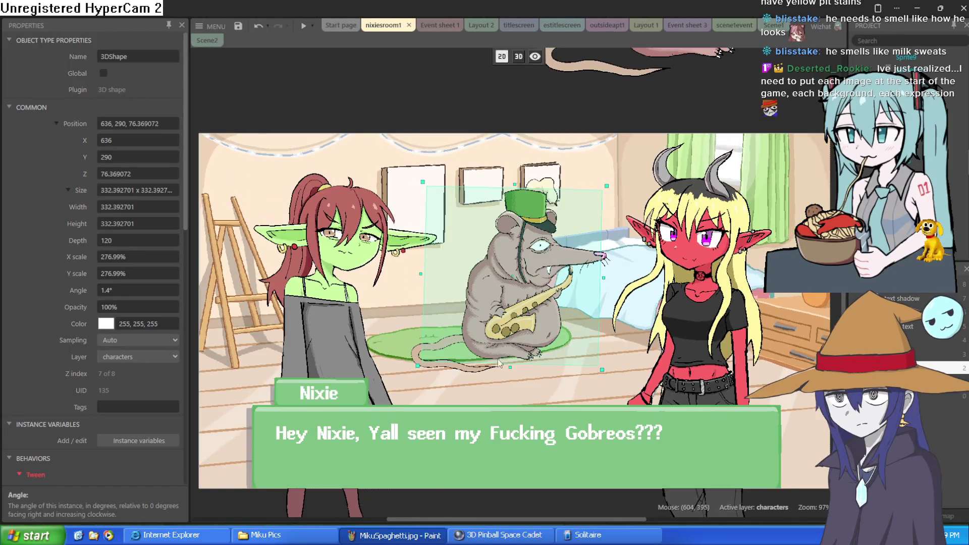
# Hide the rat box's front face so only its bottom face shows.
pyautogui.scroll(-5, 154, 326)
pyautogui.scroll(-5, 150, 334)
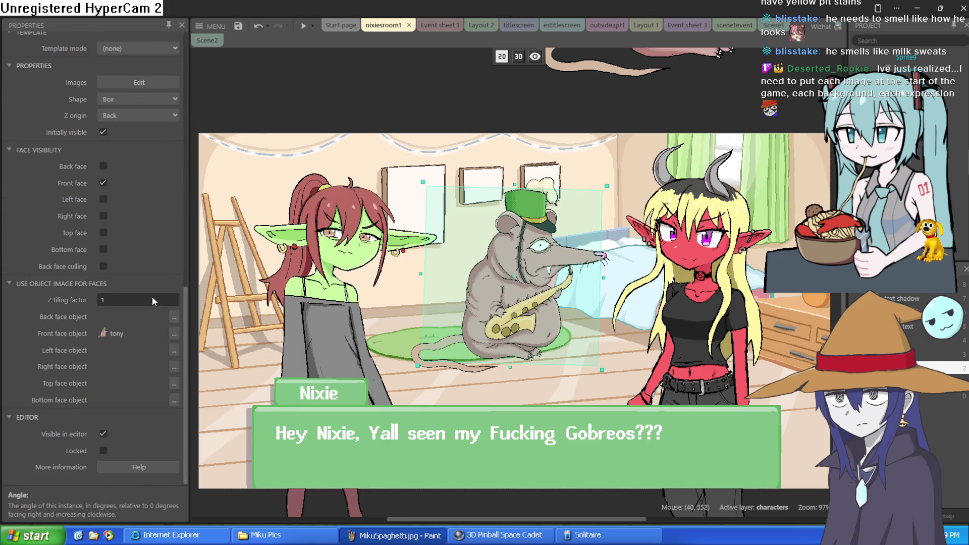
pyautogui.scroll(1, 107, 198)
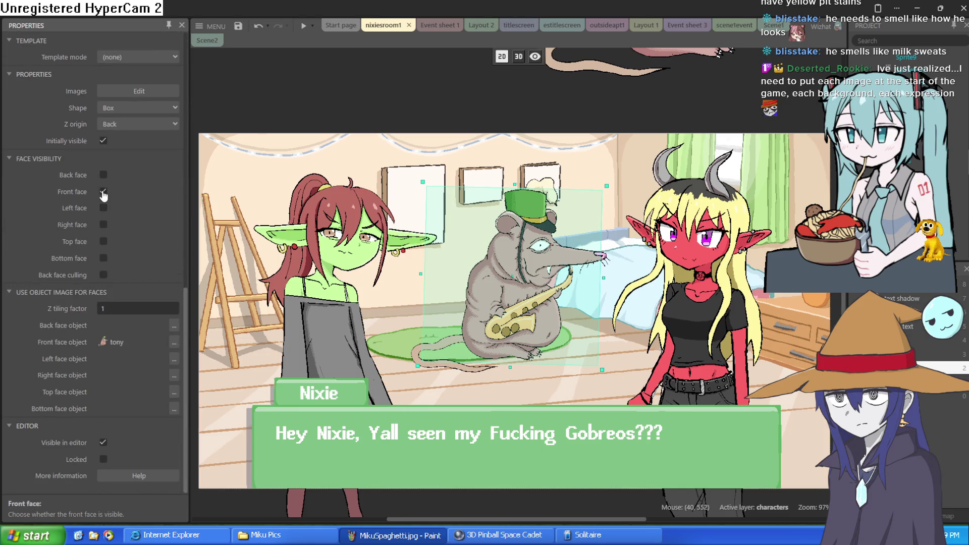
pyautogui.click(103, 191)
pyautogui.click(103, 208)
pyautogui.click(103, 208)
pyautogui.click(103, 224)
pyautogui.click(103, 224)
pyautogui.click(103, 242)
pyautogui.click(103, 241)
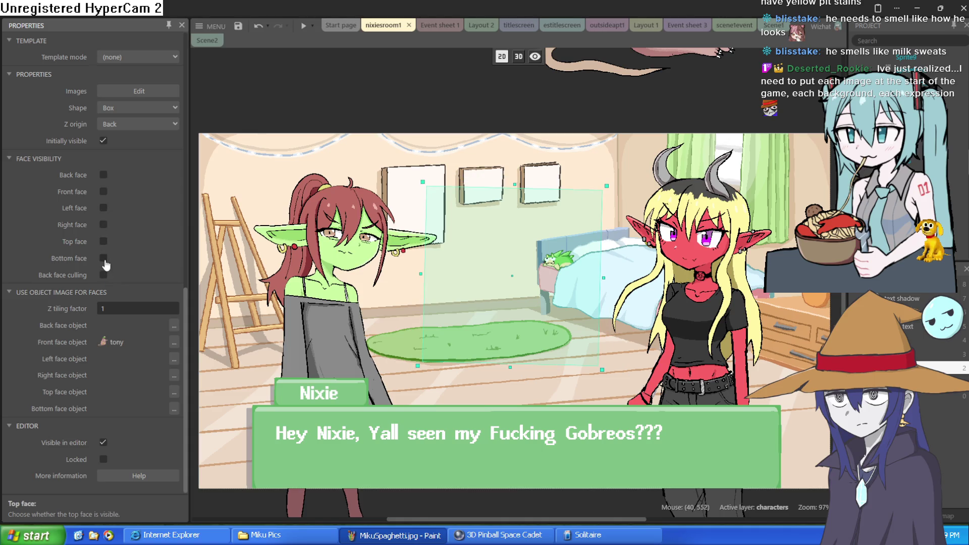
pyautogui.click(103, 259)
# Move the box up, widen its X scale, rotate it slightly and flatten it into a strip.
pyautogui.moveTo(532, 378)
pyautogui.mouseDown()
pyautogui.moveTo(529, 325)
pyautogui.moveTo(520, 329)
pyautogui.mouseUp()
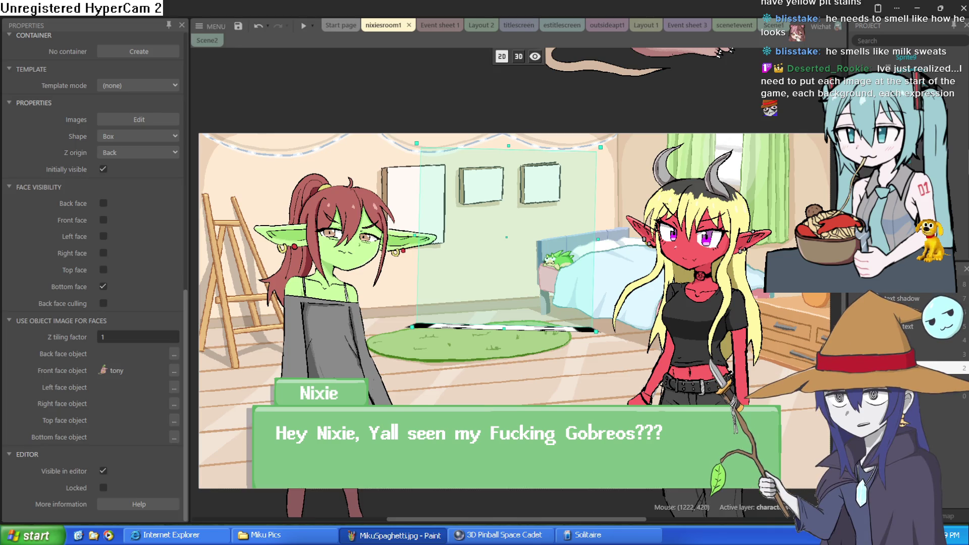
pyautogui.scroll(10, 148, 179)
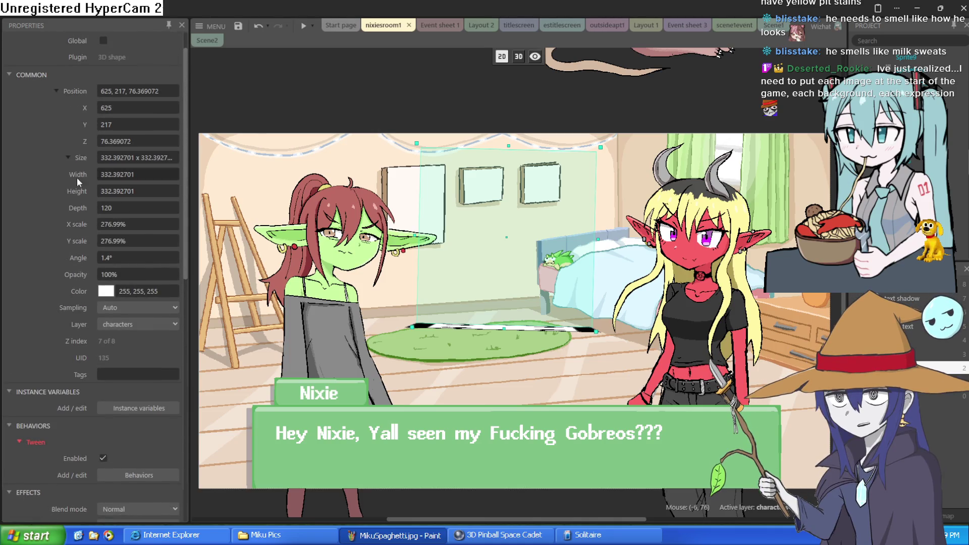
pyautogui.click(67, 155)
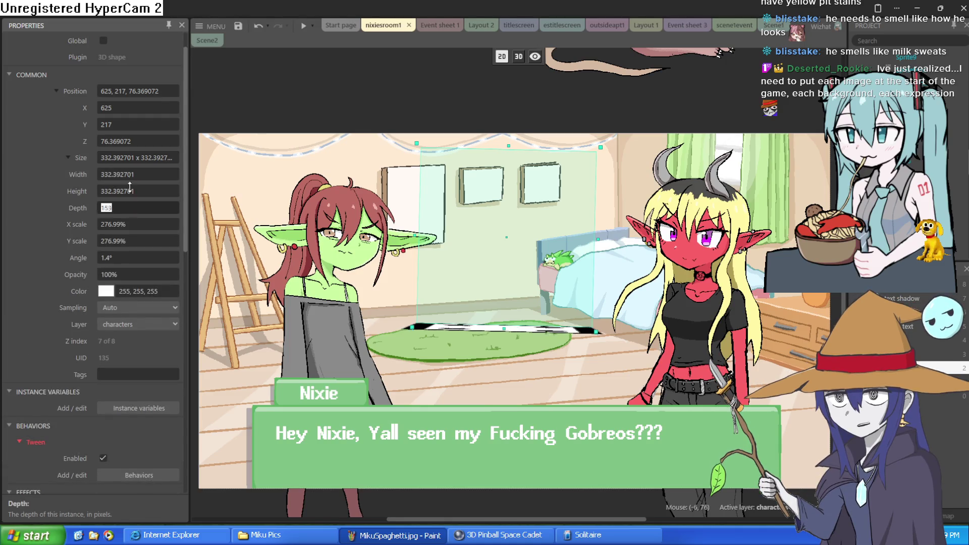
pyautogui.click(134, 208)
pyautogui.moveTo(143, 225); pyautogui.dragTo(145, 172)
pyautogui.moveTo(135, 255)
pyautogui.mouseDown()
pyautogui.moveTo(135, 231)
pyautogui.moveTo(140, 252)
pyautogui.moveTo(169, 154)
pyautogui.mouseUp()
pyautogui.click(143, 240)
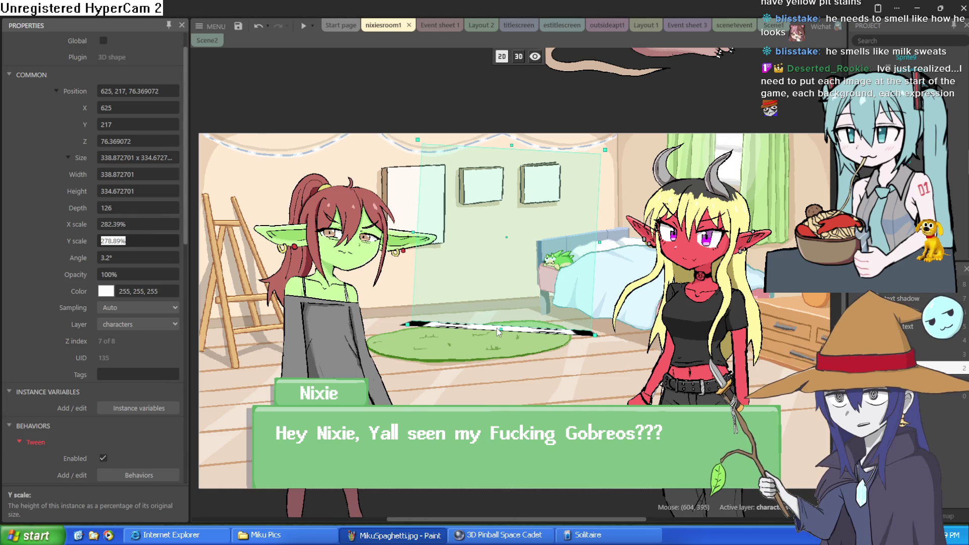
pyautogui.moveTo(502, 329)
pyautogui.mouseDown()
pyautogui.moveTo(525, 121)
pyautogui.moveTo(530, 346)
pyautogui.moveTo(529, 263)
pyautogui.mouseUp()
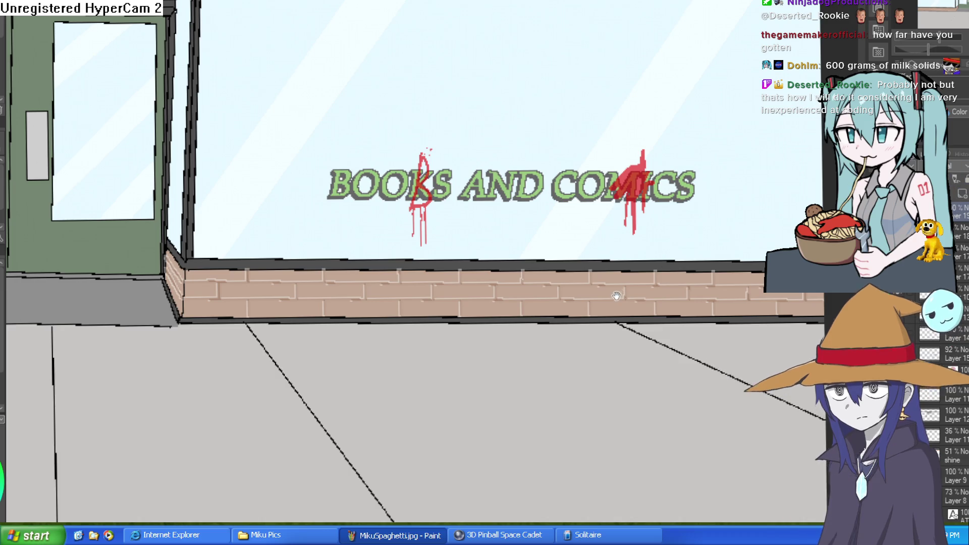
pyautogui.scroll(-5, 717, 327)
pyautogui.moveTo(717, 327); pyautogui.dragTo(726, 256)
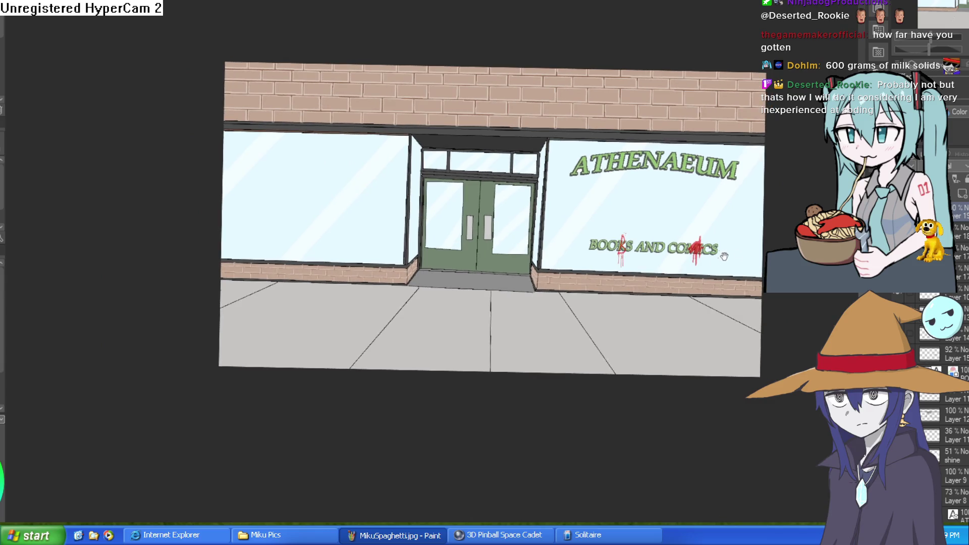
pyautogui.scroll(6, 621, 267)
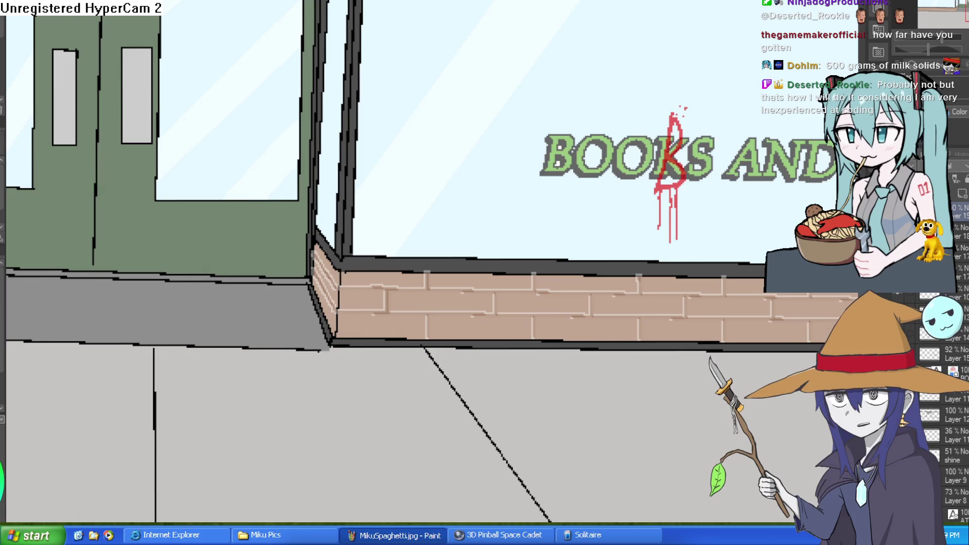
pyautogui.scroll(2, 580, 256)
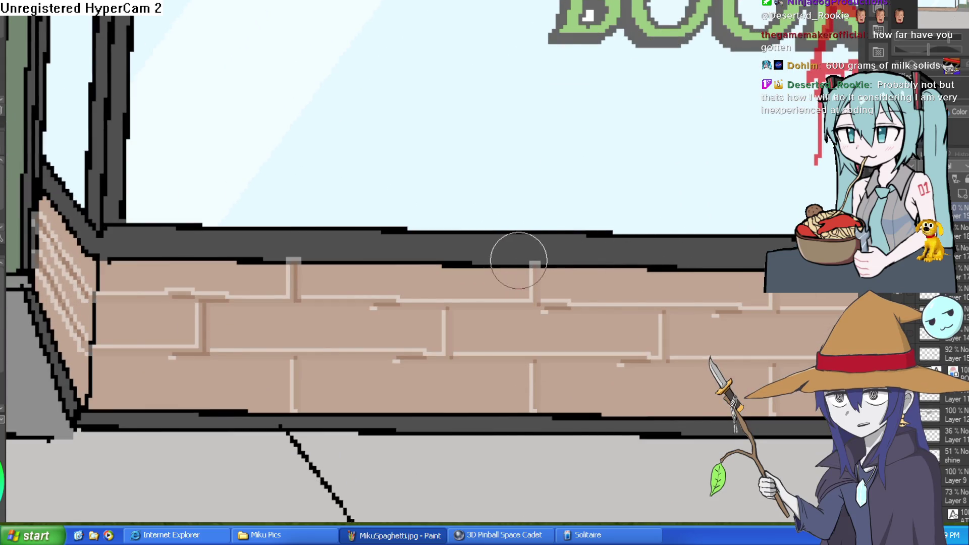
pyautogui.moveTo(807, 242); pyautogui.dragTo(629, 201)
pyautogui.moveTo(747, 261); pyautogui.dragTo(563, 233)
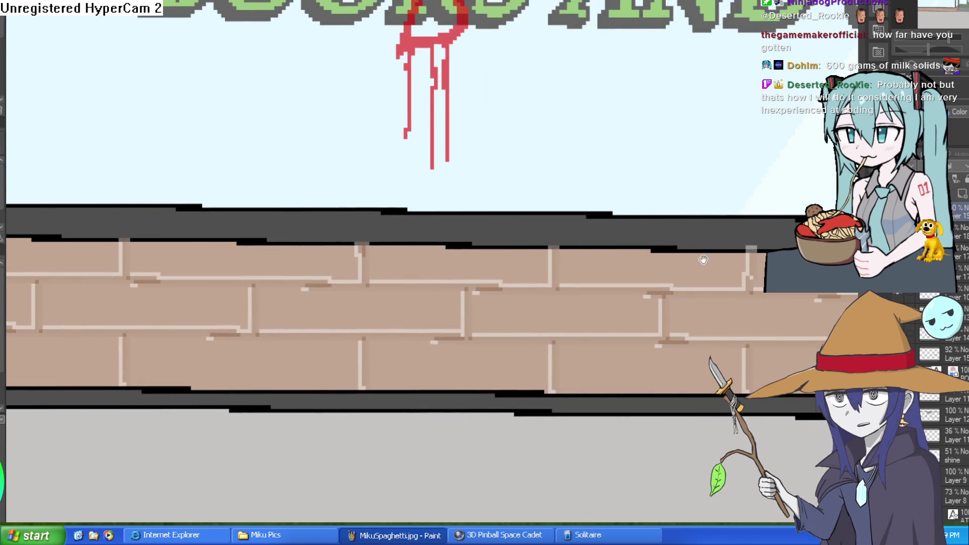
pyautogui.moveTo(771, 240); pyautogui.dragTo(529, 258)
pyautogui.moveTo(727, 258); pyautogui.dragTo(547, 266)
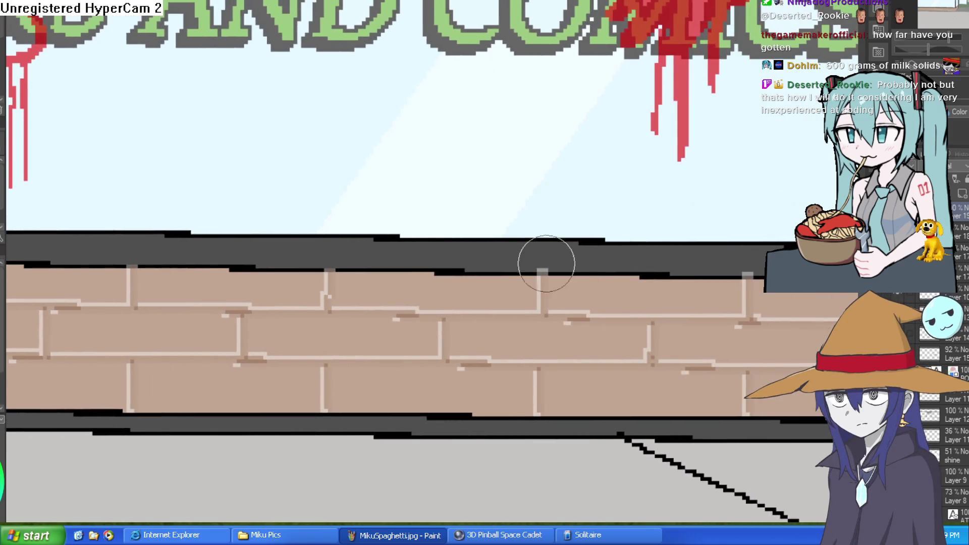
pyautogui.moveTo(812, 273); pyautogui.dragTo(649, 260)
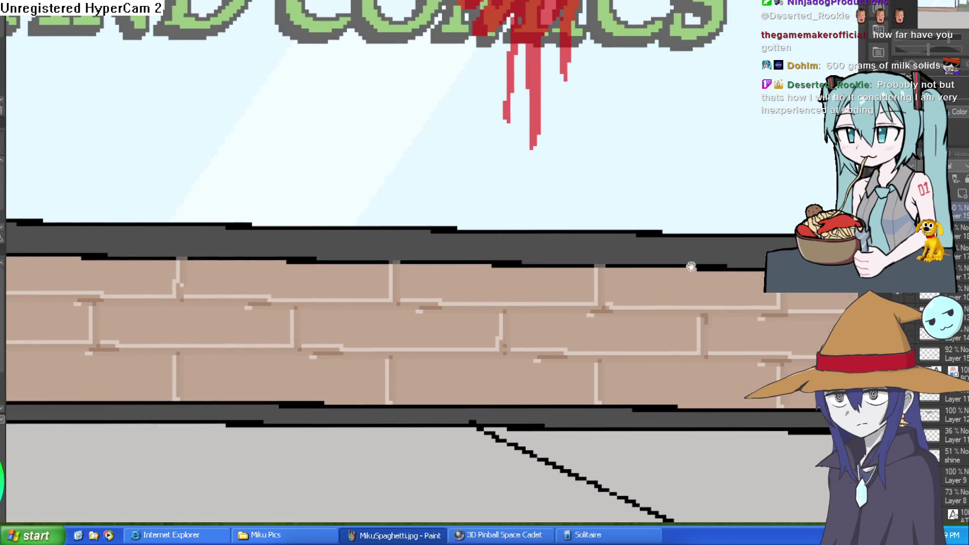
pyautogui.moveTo(738, 286); pyautogui.dragTo(672, 278)
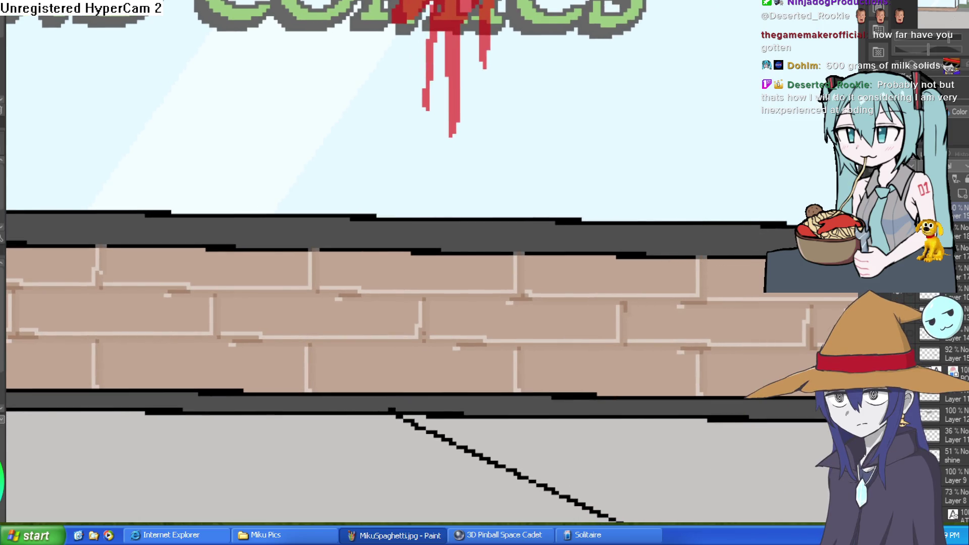
pyautogui.moveTo(866, 267); pyautogui.dragTo(685, 260)
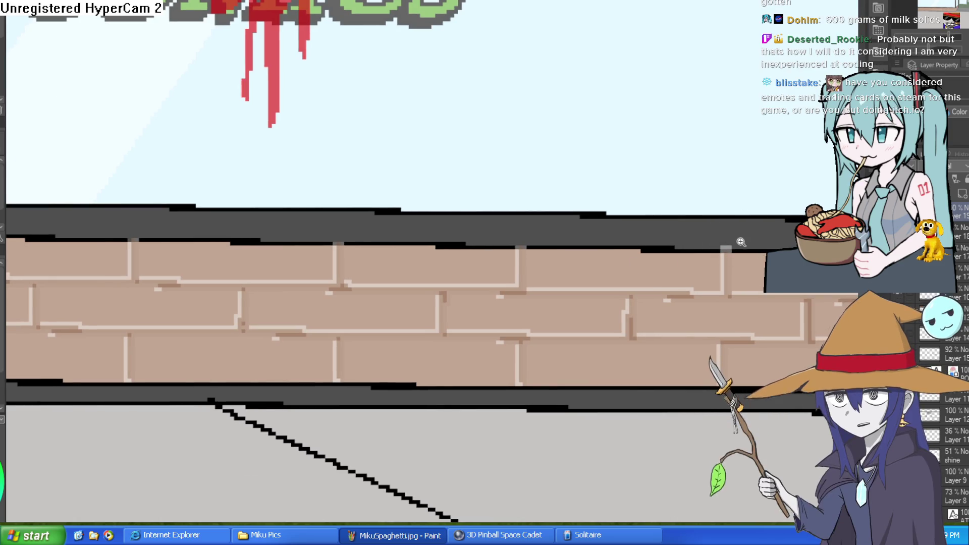
pyautogui.scroll(2, 730, 238)
pyautogui.moveTo(730, 238); pyautogui.dragTo(430, 255)
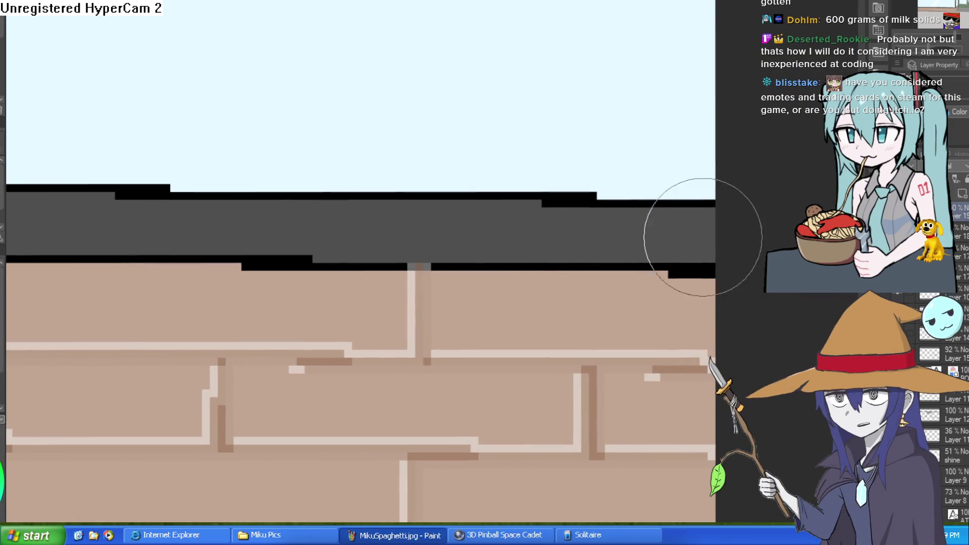
pyautogui.moveTo(577, 297); pyautogui.dragTo(717, 255)
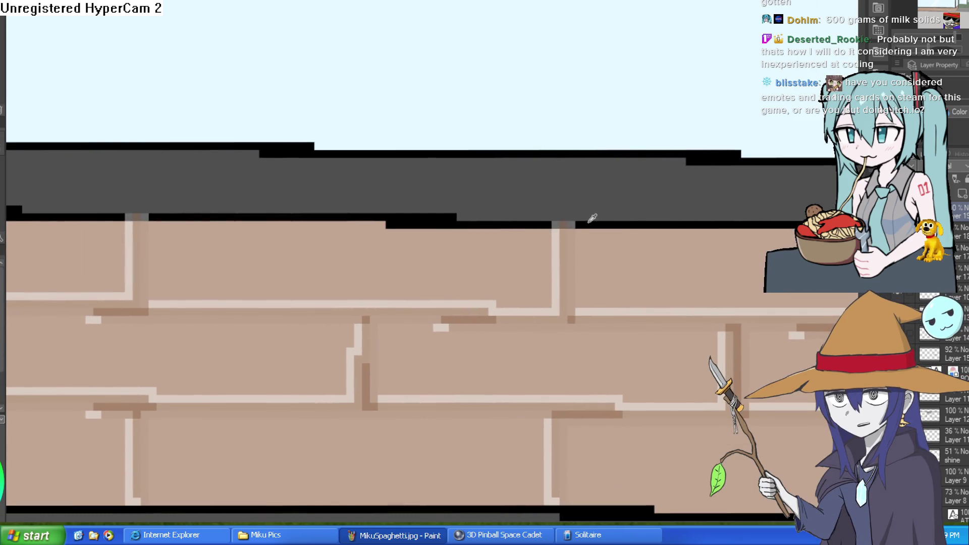
pyautogui.moveTo(561, 228)
pyautogui.mouseDown()
pyautogui.moveTo(588, 195)
pyautogui.moveTo(780, 90)
pyautogui.mouseUp()
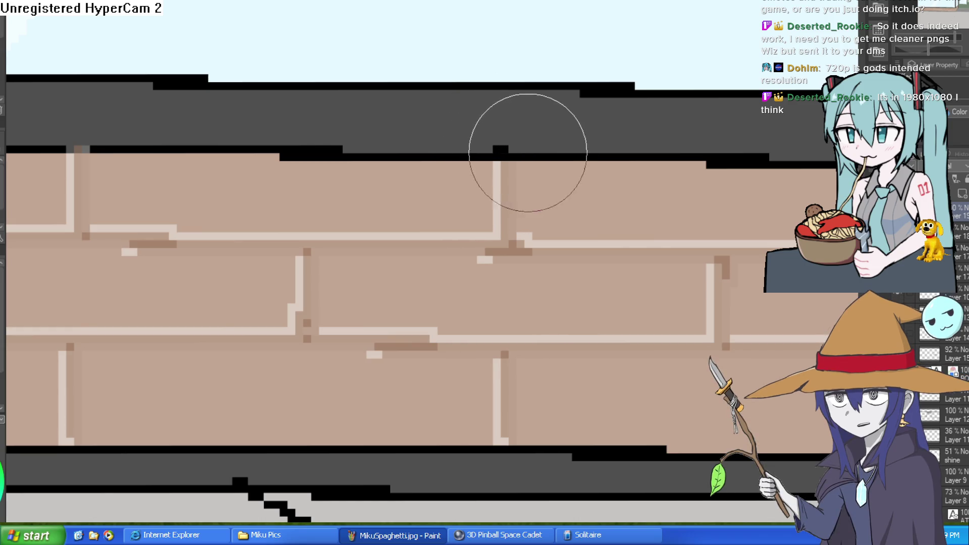
# Pan and zoom along the storefront's brick wall to inspect the mortar under the sill.
pyautogui.moveTo(445, 221); pyautogui.dragTo(339, 199)
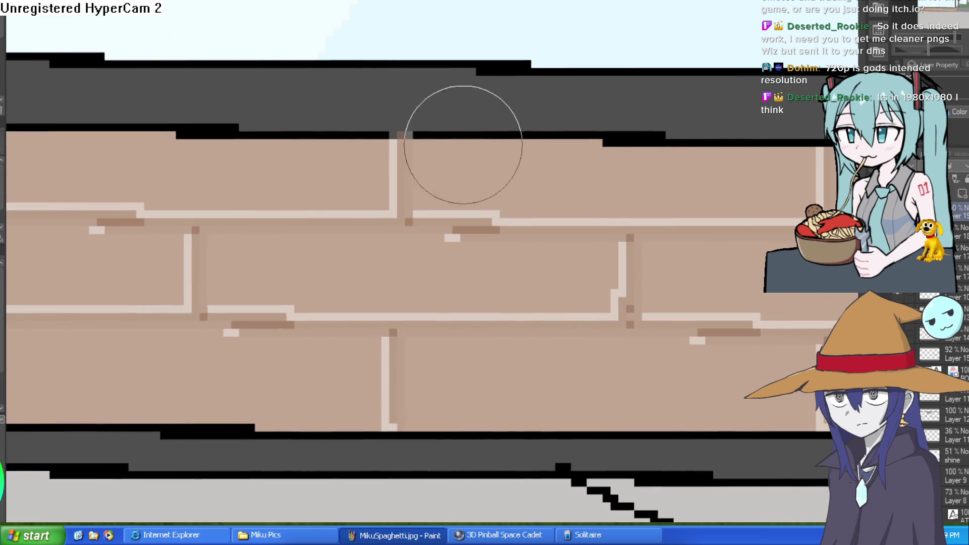
pyautogui.moveTo(429, 129); pyautogui.dragTo(604, 157)
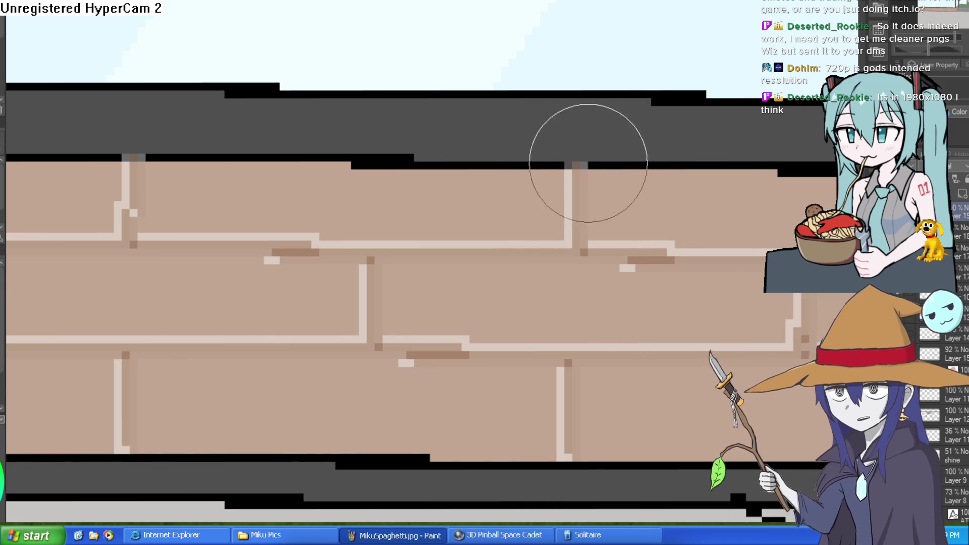
pyautogui.moveTo(500, 242); pyautogui.dragTo(285, 211)
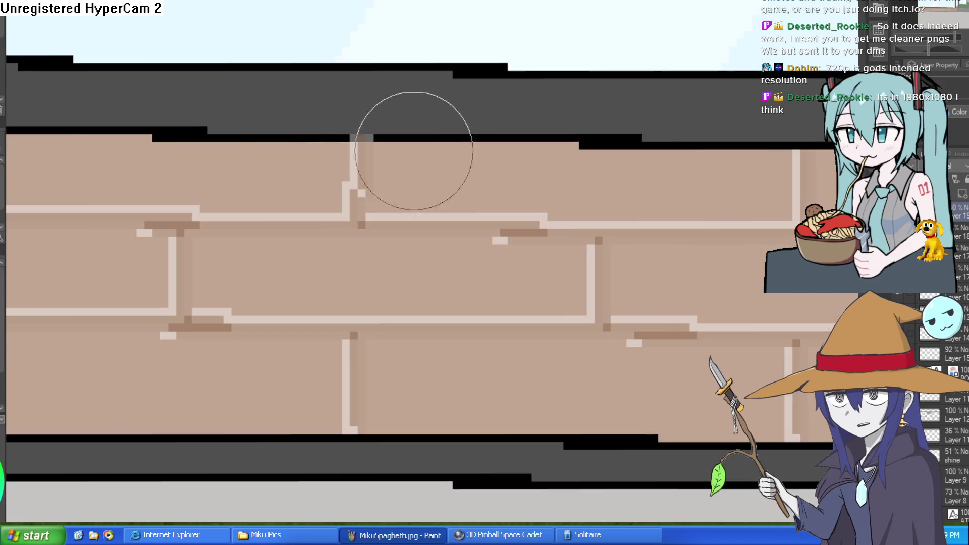
pyautogui.moveTo(420, 210); pyautogui.dragTo(513, 211)
pyautogui.scroll(-4, 512, 210)
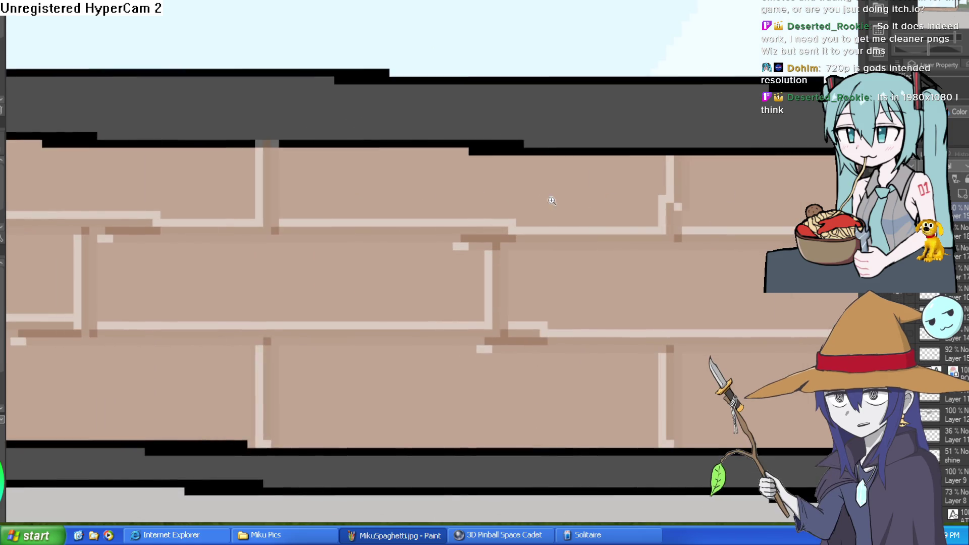
pyautogui.scroll(2, 469, 199)
pyautogui.scroll(3, 469, 200)
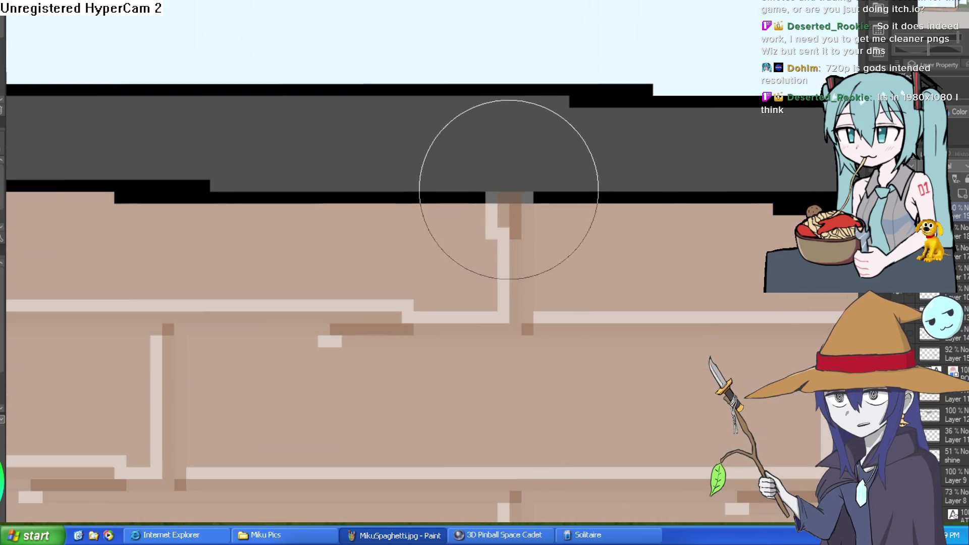
pyautogui.scroll(-4, 608, 258)
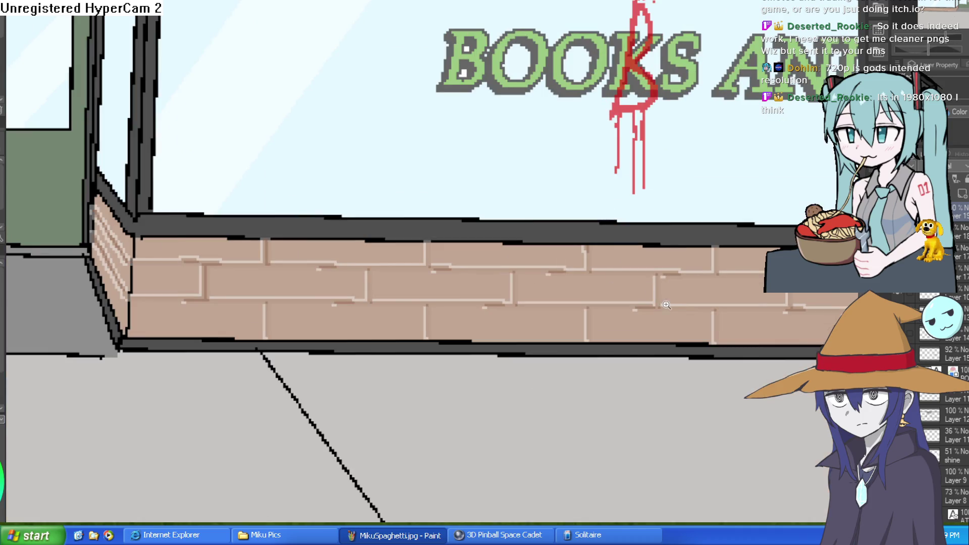
pyautogui.scroll(-2, 661, 303)
pyautogui.scroll(1, 602, 279)
pyautogui.scroll(5, 601, 279)
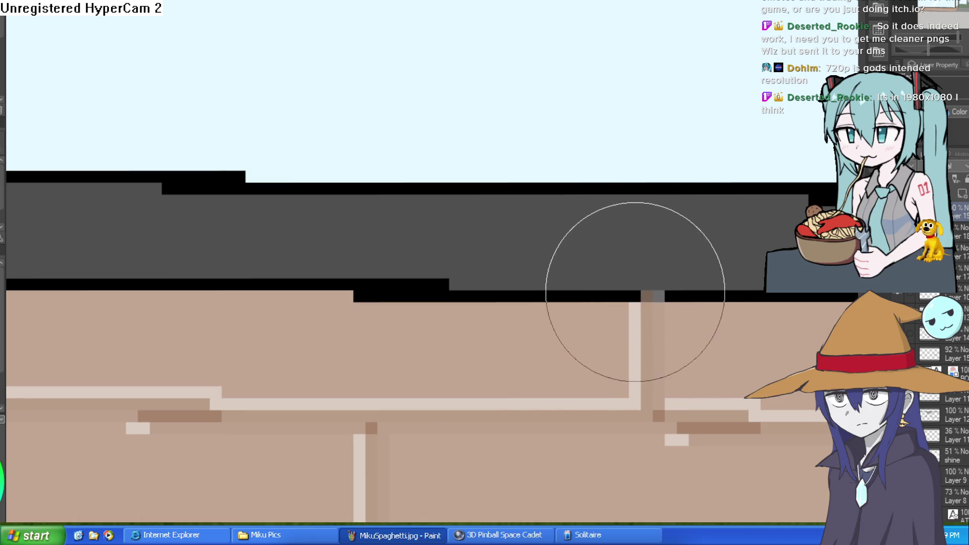
pyautogui.scroll(-1, 757, 266)
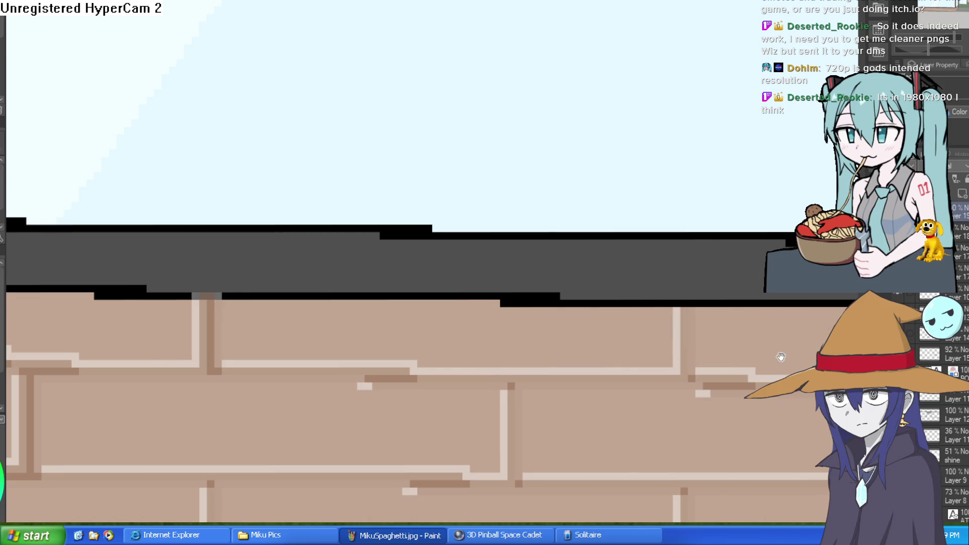
pyautogui.moveTo(778, 355); pyautogui.dragTo(667, 329)
# Select Layer 17 and make its mortar lines dark brown.
pyautogui.click(959, 251)
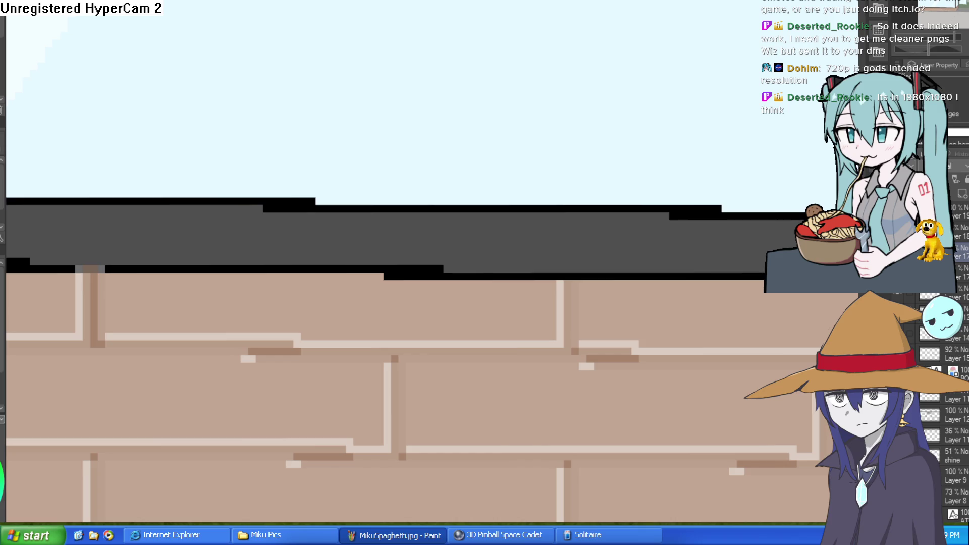
pyautogui.hotkey('ctrl', 'z')
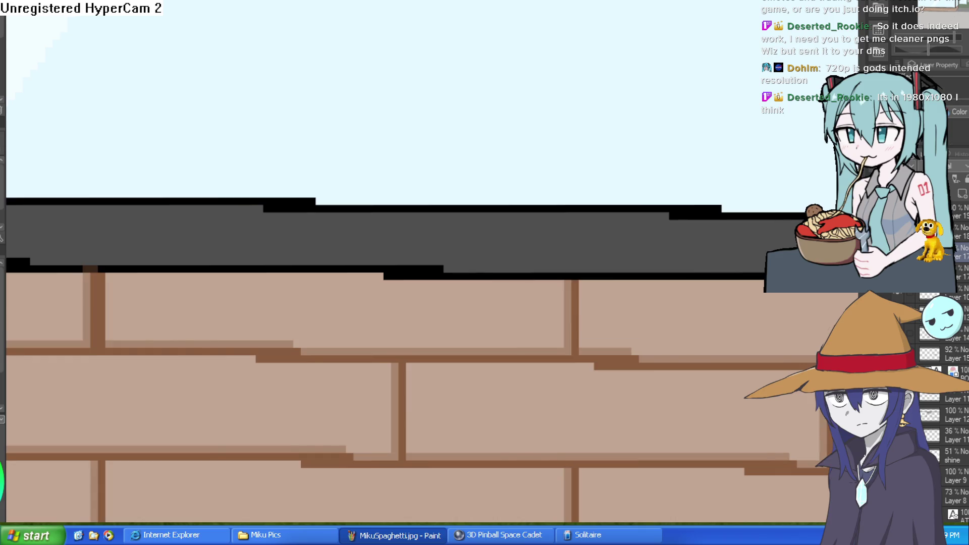
pyautogui.scroll(-5, 667, 353)
pyautogui.scroll(1, 692, 444)
pyautogui.scroll(3, 666, 381)
pyautogui.scroll(2, 653, 291)
pyautogui.scroll(-6, 652, 291)
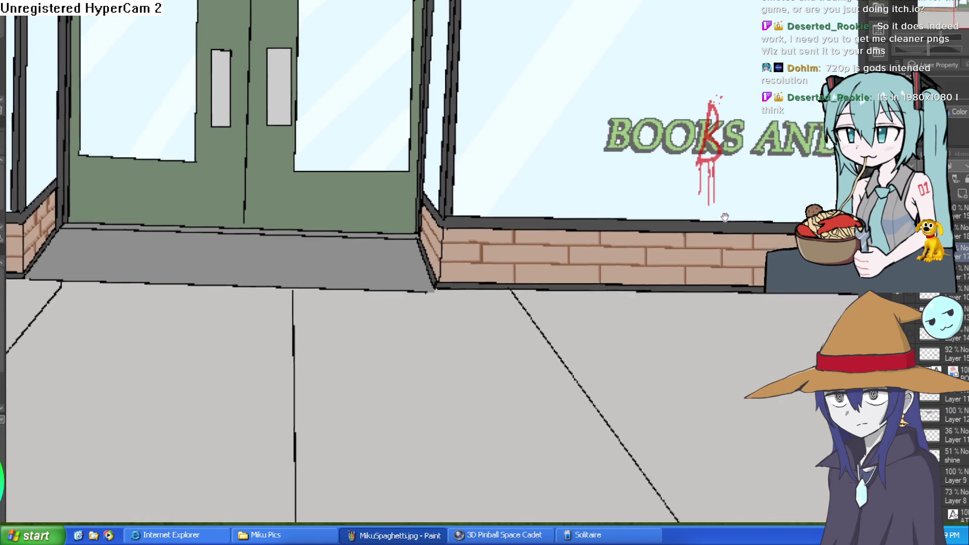
pyautogui.scroll(-3, 726, 212)
pyautogui.scroll(5, 654, 286)
pyautogui.scroll(-3, 689, 298)
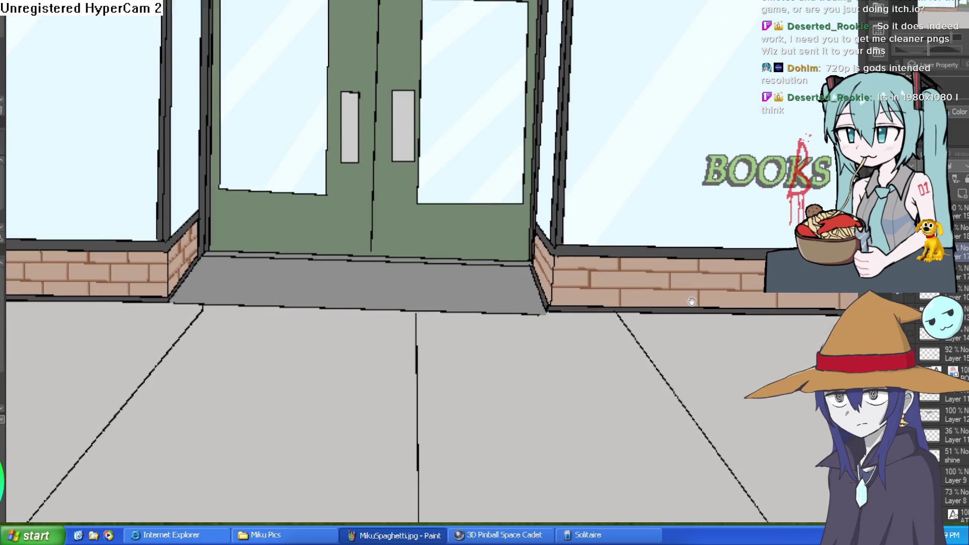
pyautogui.hscroll(-5, 577, 329)
pyautogui.scroll(3, 714, 275)
pyautogui.scroll(3, 625, 240)
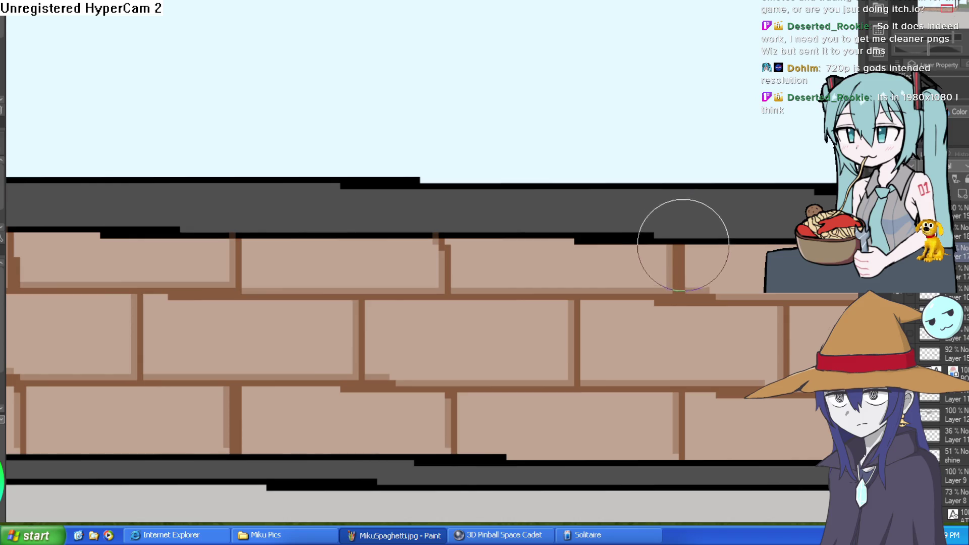
pyautogui.scroll(2, 662, 270)
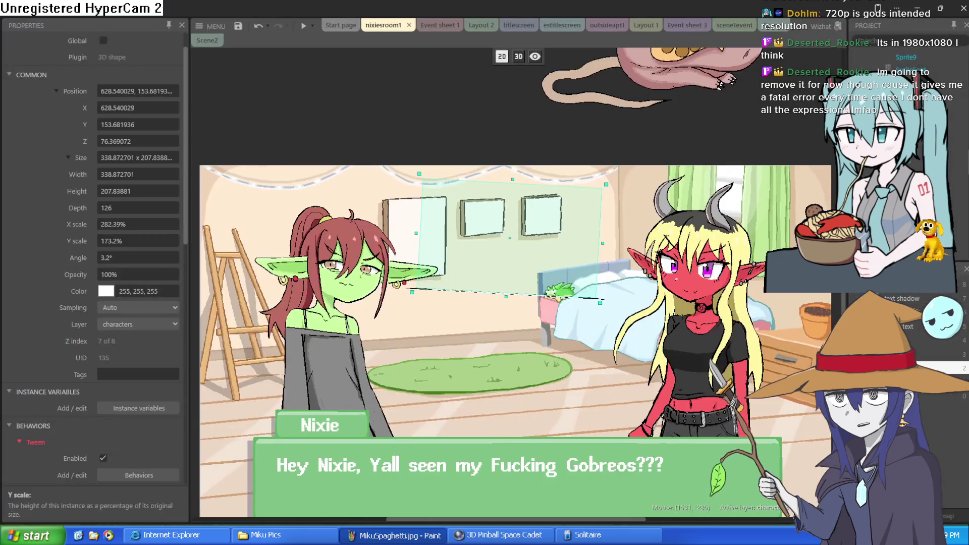
# Move the 3D shape above the layout to 446, -384 and run the game preview.
pyautogui.scroll(-3, 501, 229)
pyautogui.moveTo(501, 229)
pyautogui.mouseDown()
pyautogui.moveTo(535, 71)
pyautogui.moveTo(637, 39)
pyautogui.moveTo(564, 105)
pyautogui.moveTo(413, 67)
pyautogui.mouseUp()
pyautogui.scroll(-3, 519, 382)
pyautogui.moveTo(519, 382); pyautogui.dragTo(530, 259)
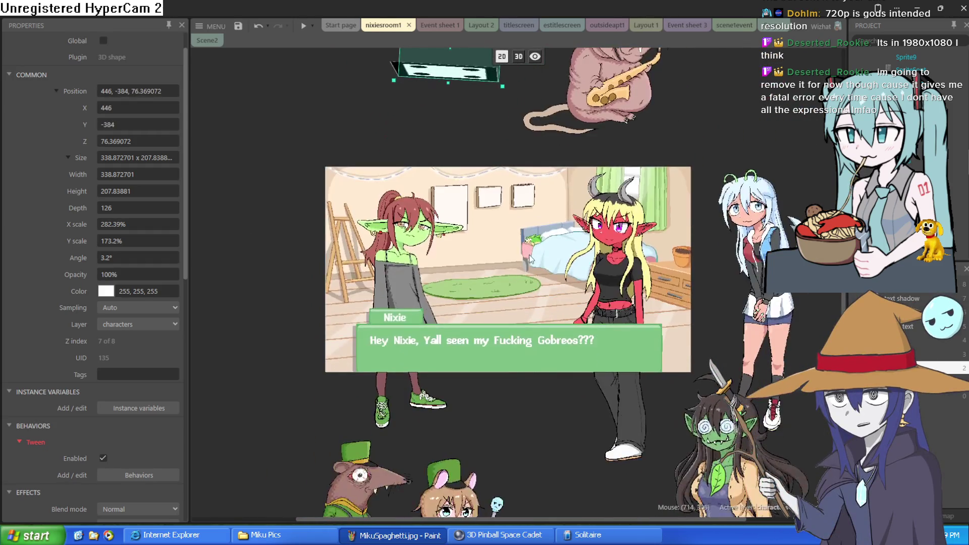
pyautogui.click(303, 25)
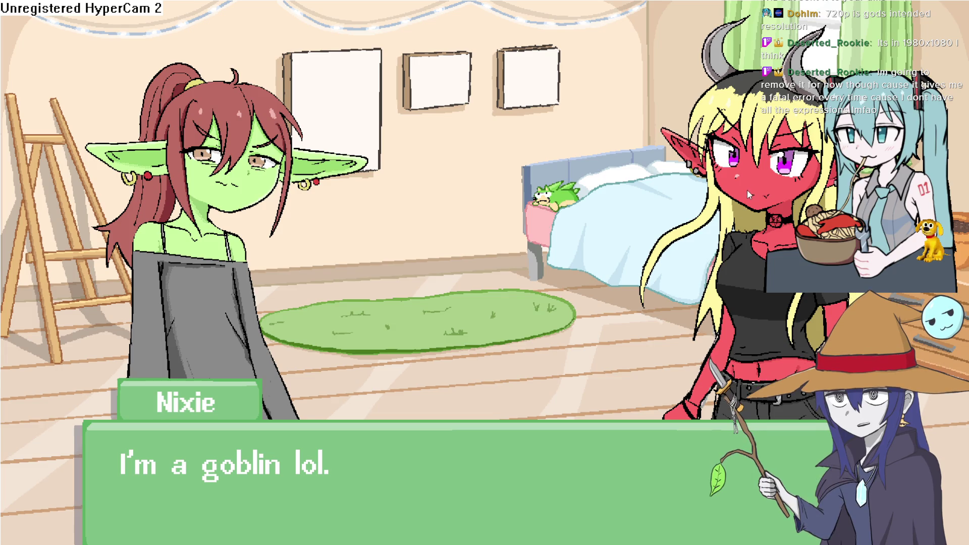
# Advance the preview dialogue to Moira's line asking about her Gobreos.
pyautogui.click(373, 242)
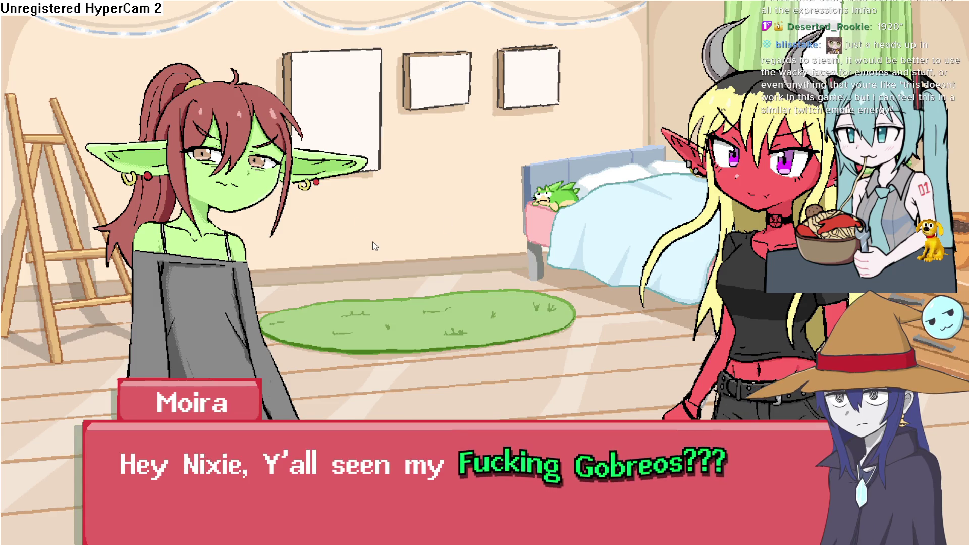
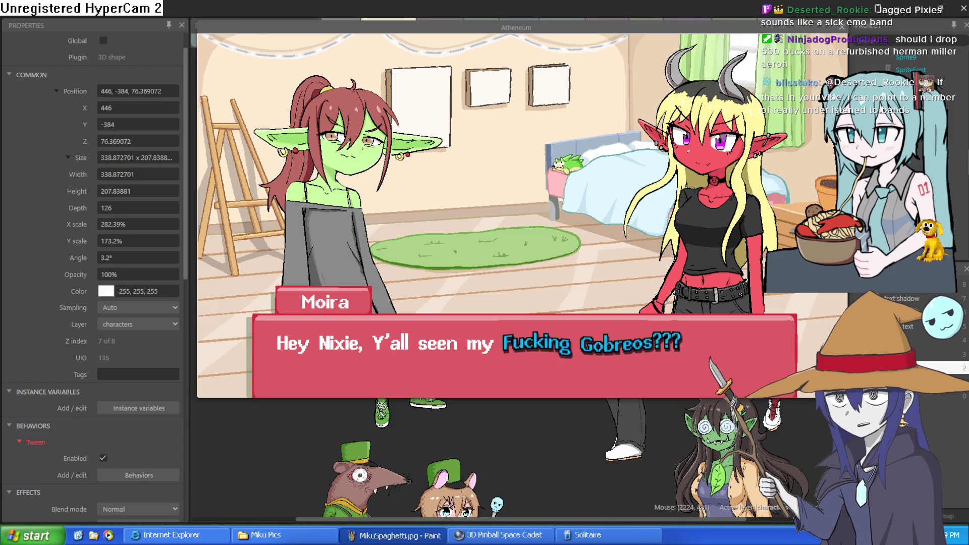
# Close the running Atheneum game preview to return to the brick-wall layout editor.
pyautogui.click(840, 28)
pyautogui.click(840, 28)
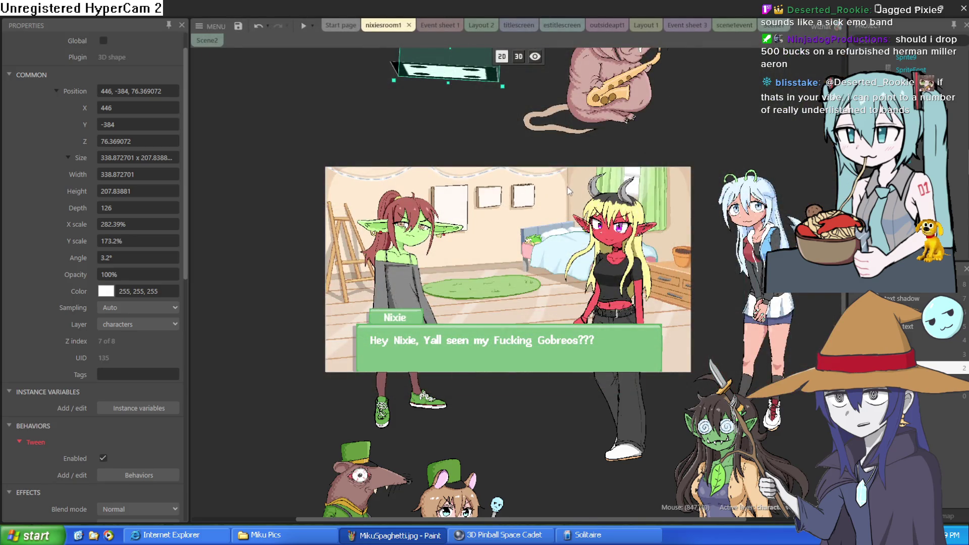
pyautogui.scroll(2, 564, 201)
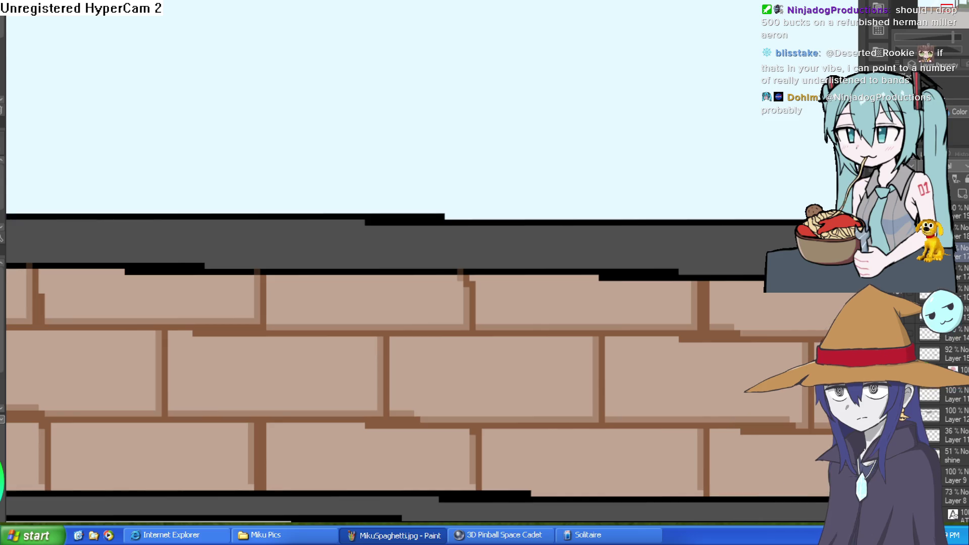
pyautogui.moveTo(259, 281); pyautogui.dragTo(367, 244)
pyautogui.scroll(-3, 367, 244)
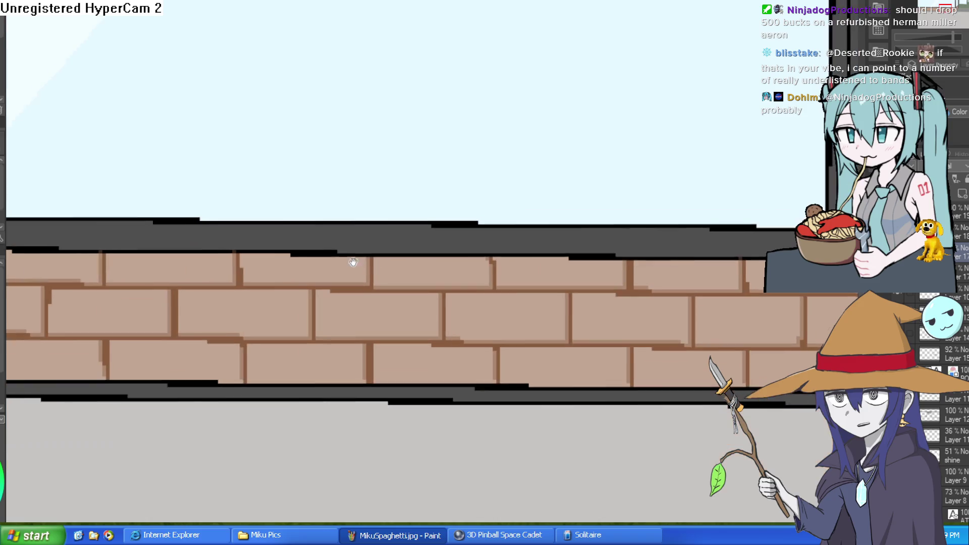
pyautogui.scroll(3, 429, 238)
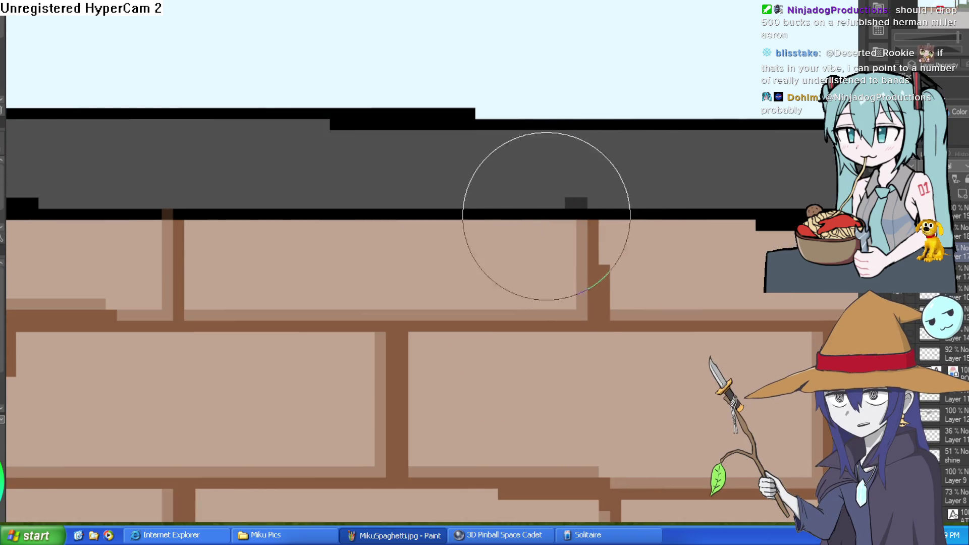
pyautogui.moveTo(286, 266); pyautogui.dragTo(411, 249)
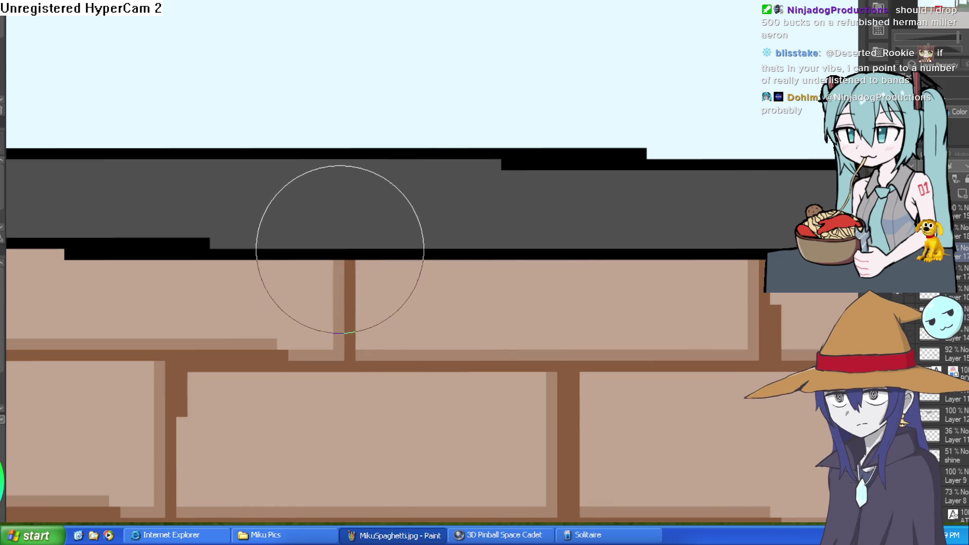
pyautogui.moveTo(340, 248); pyautogui.dragTo(419, 240)
pyautogui.moveTo(318, 227)
pyautogui.mouseDown()
pyautogui.moveTo(86, 242)
pyautogui.moveTo(185, 281)
pyautogui.moveTo(439, 276)
pyautogui.mouseUp()
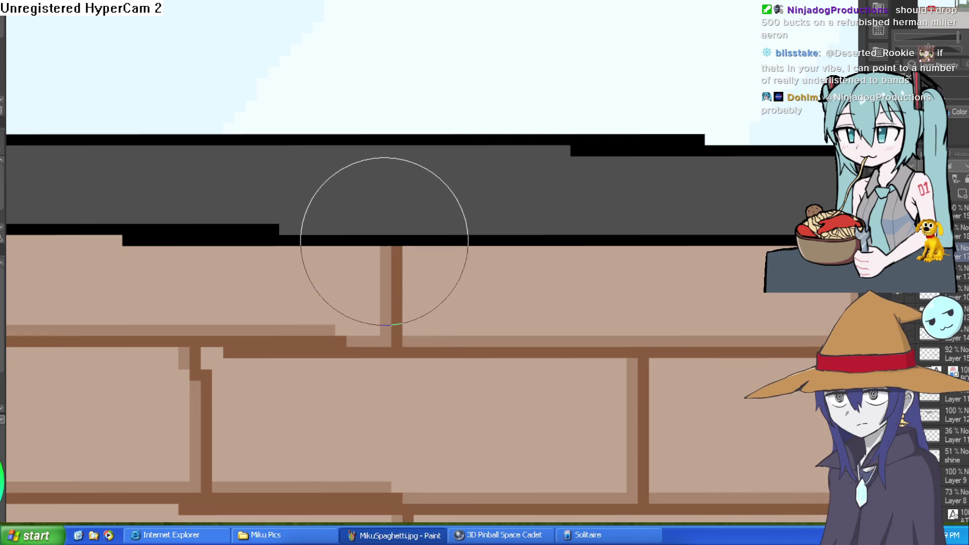
pyautogui.moveTo(574, 258); pyautogui.dragTo(423, 252)
pyautogui.moveTo(283, 287)
pyautogui.mouseDown()
pyautogui.moveTo(444, 309)
pyautogui.moveTo(305, 310)
pyautogui.moveTo(345, 282)
pyautogui.moveTo(444, 275)
pyautogui.moveTo(389, 307)
pyautogui.moveTo(335, 258)
pyautogui.mouseUp()
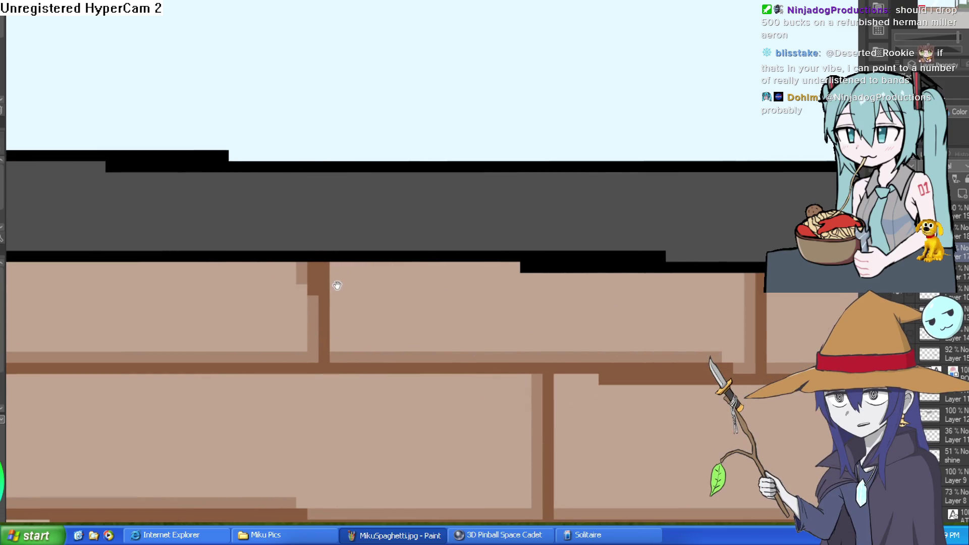
pyautogui.moveTo(293, 298); pyautogui.dragTo(537, 340)
pyautogui.scroll(-10, 499, 342)
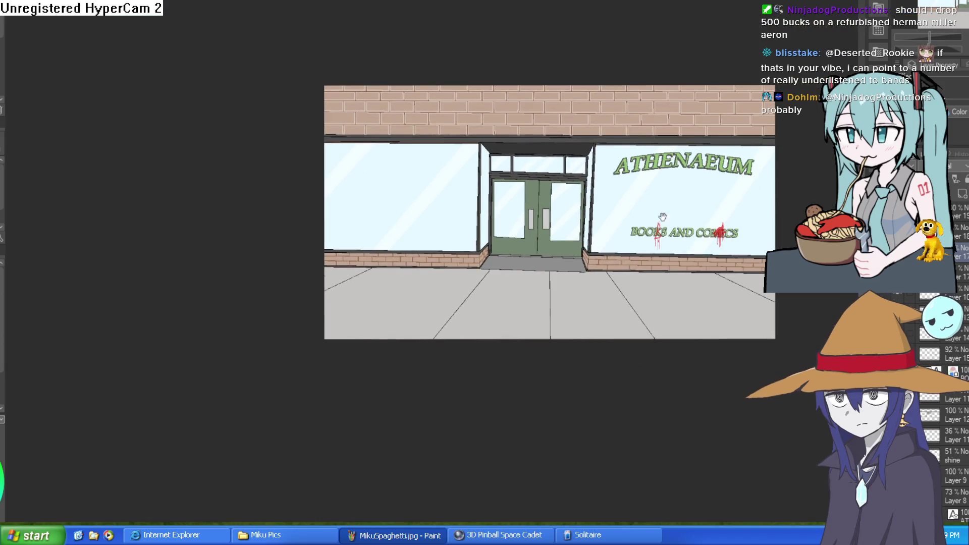
pyautogui.moveTo(663, 217); pyautogui.dragTo(618, 232)
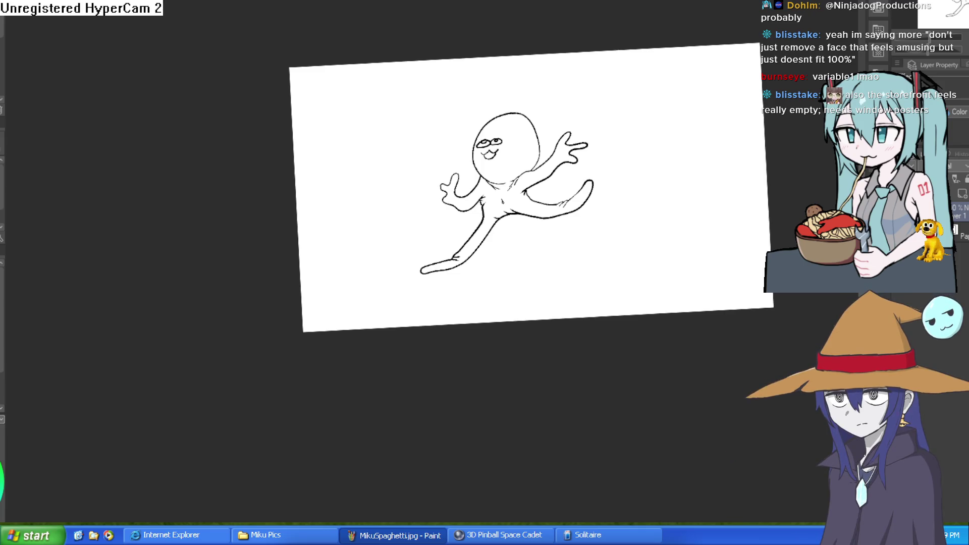
# Switch back to the storefront document and zoom in on the red drips over BOOKS AND COMICS.
pyautogui.hotkey('ctrl', 'Tab')
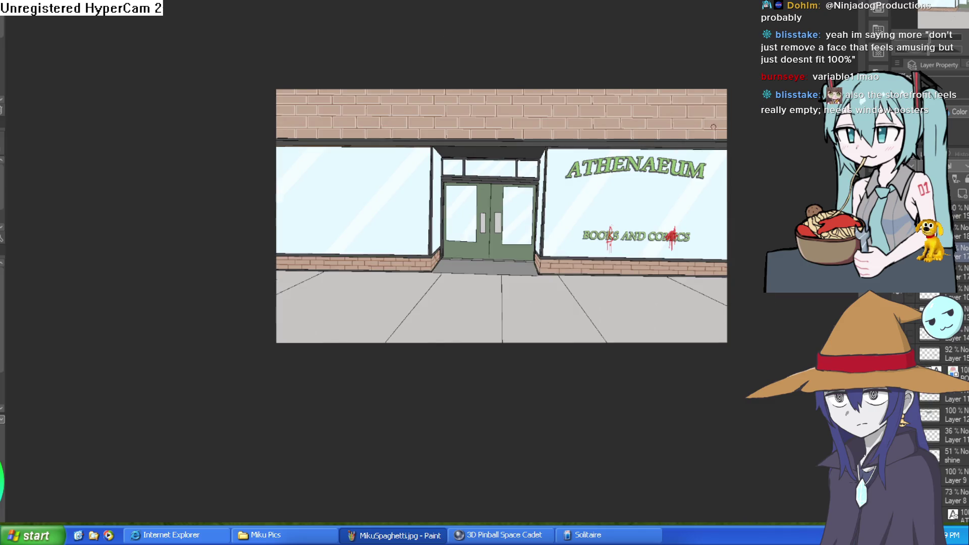
pyautogui.scroll(5, 710, 127)
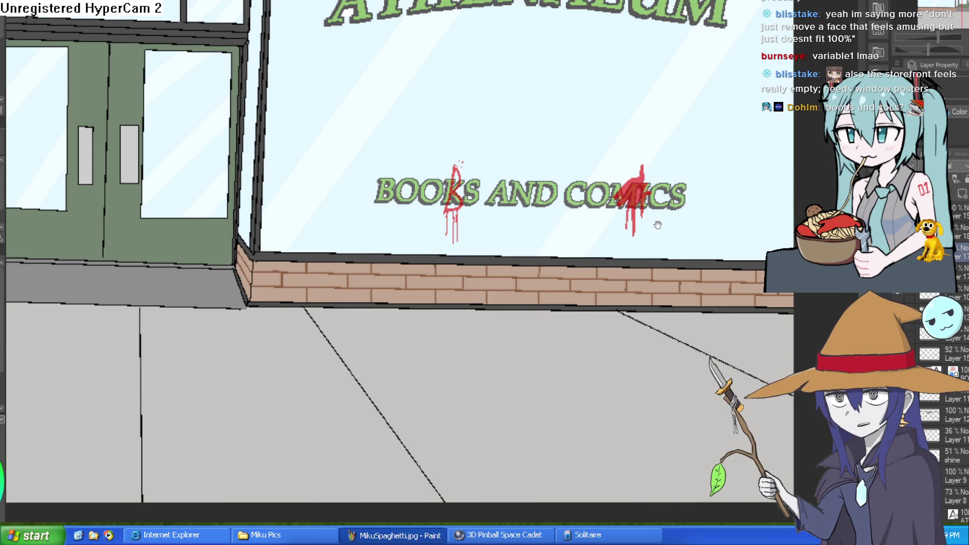
pyautogui.scroll(4, 661, 202)
pyautogui.scroll(-3, 707, 179)
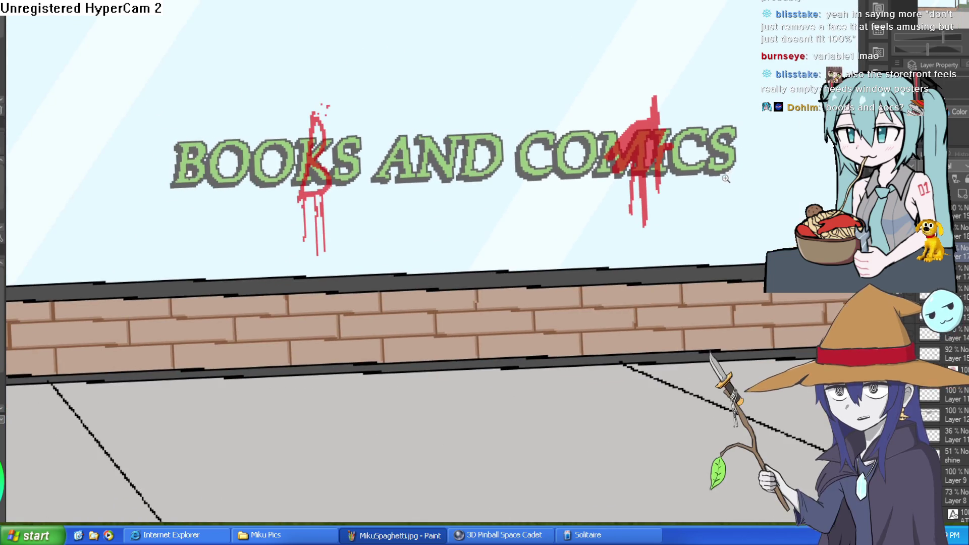
pyautogui.scroll(-1, 727, 176)
pyautogui.scroll(-1, 692, 192)
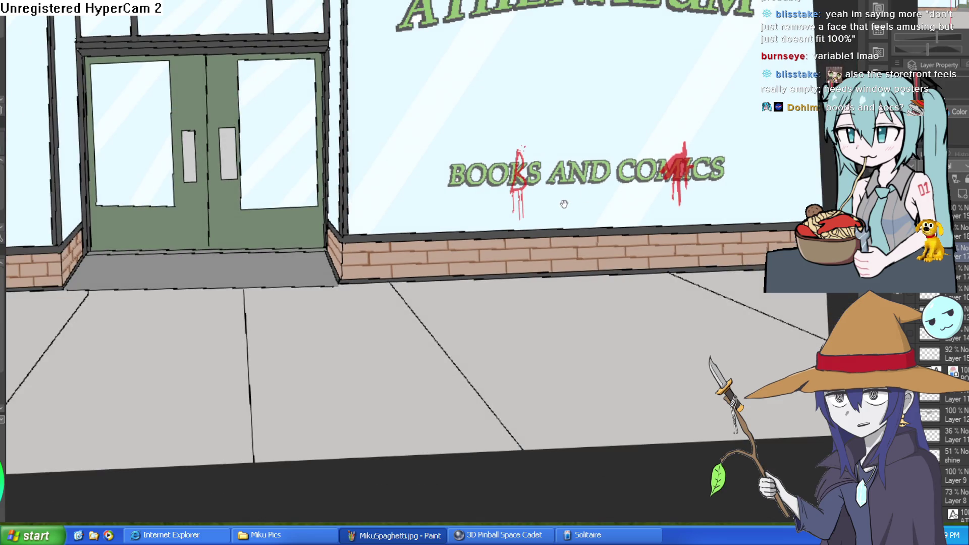
pyautogui.scroll(2, 512, 191)
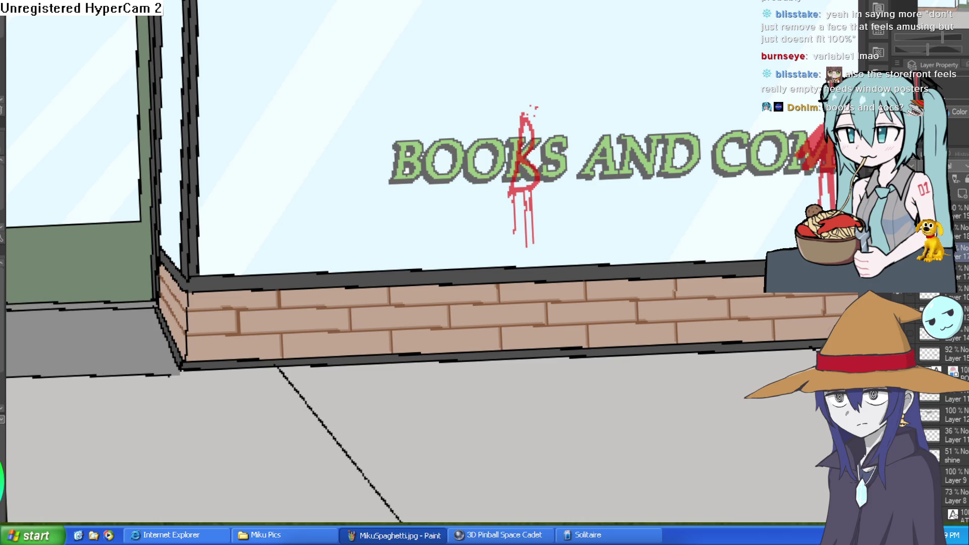
pyautogui.scroll(-2, 703, 223)
pyautogui.scroll(1, 663, 187)
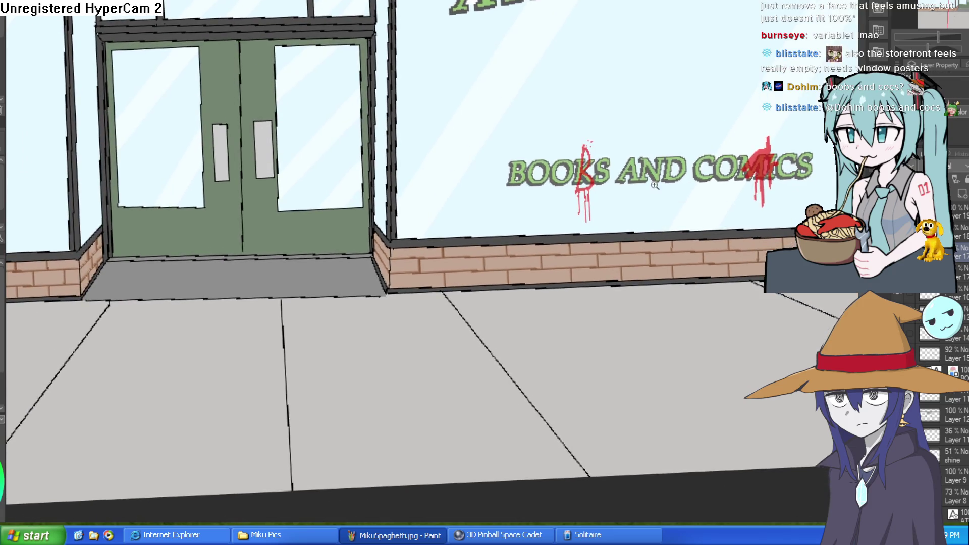
pyautogui.scroll(3, 662, 202)
pyautogui.scroll(-2, 662, 238)
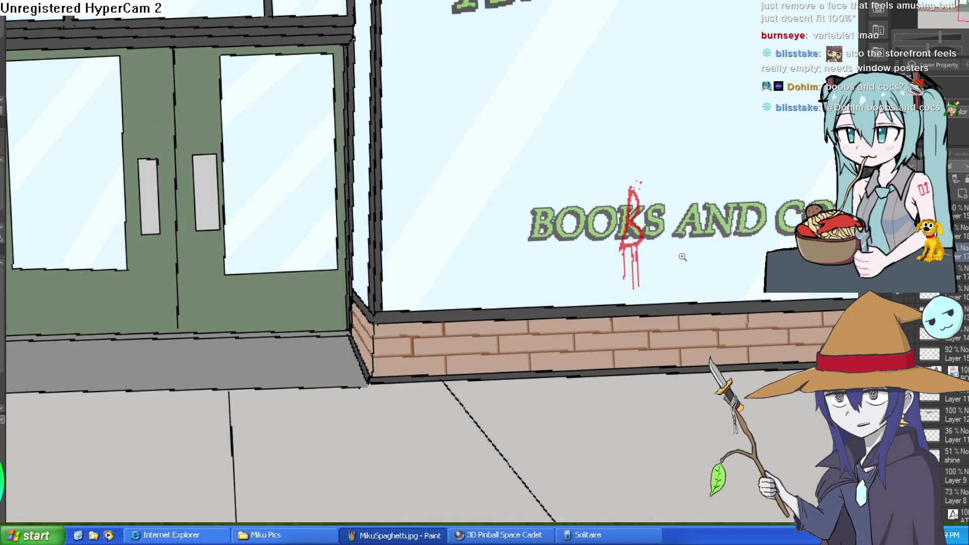
pyautogui.scroll(3, 684, 257)
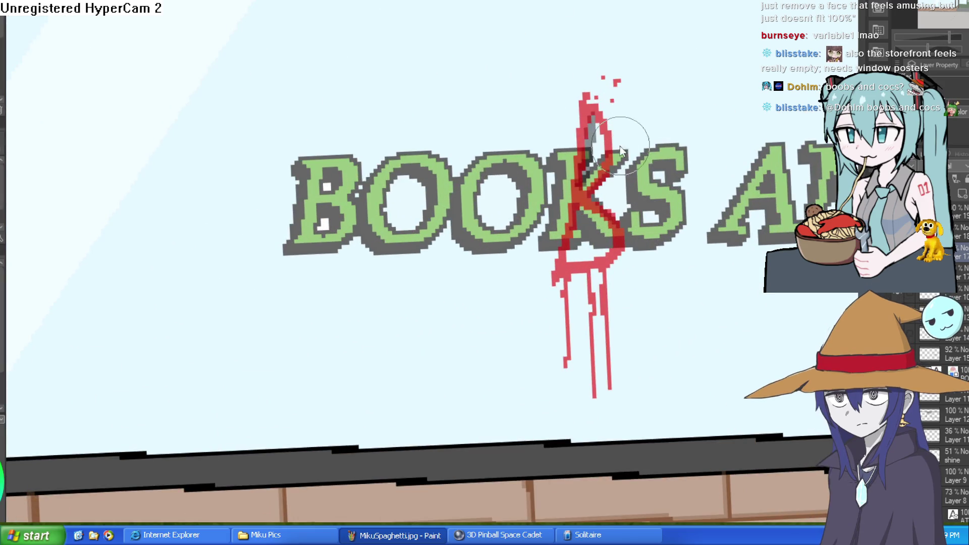
# Toggle the BOOKS text and red drip layers to compare them, then select Layer 18.
pyautogui.click(908, 329)
pyautogui.click(908, 329)
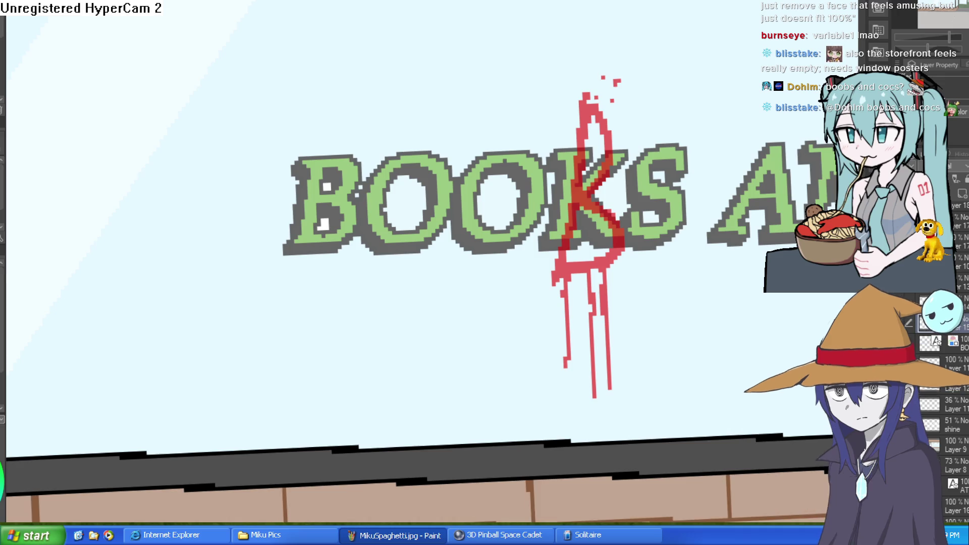
pyautogui.scroll(2, 944, 404)
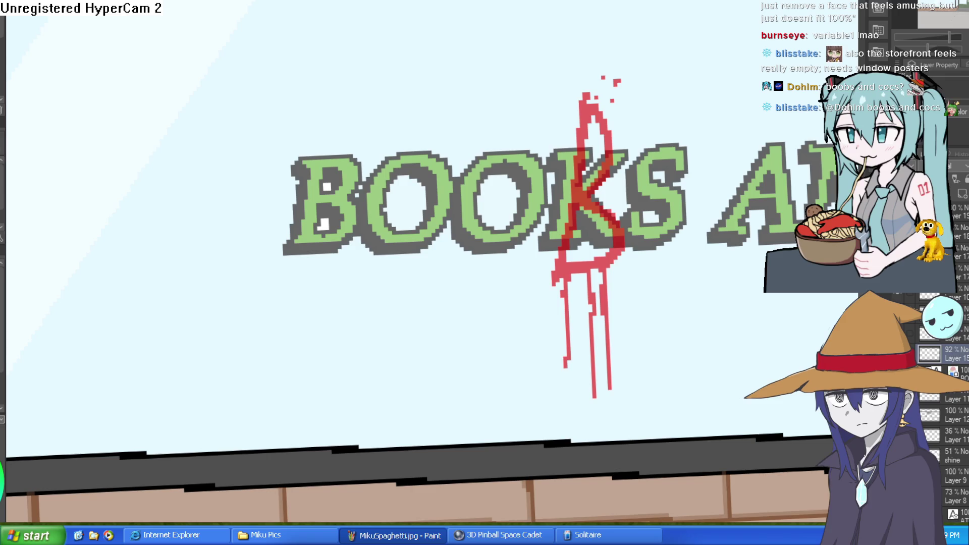
pyautogui.scroll(-3, 944, 404)
pyautogui.scroll(2, 943, 404)
pyautogui.click(912, 329)
pyautogui.click(912, 328)
pyautogui.scroll(3, 957, 350)
pyautogui.click(911, 231)
pyautogui.click(911, 231)
pyautogui.click(949, 231)
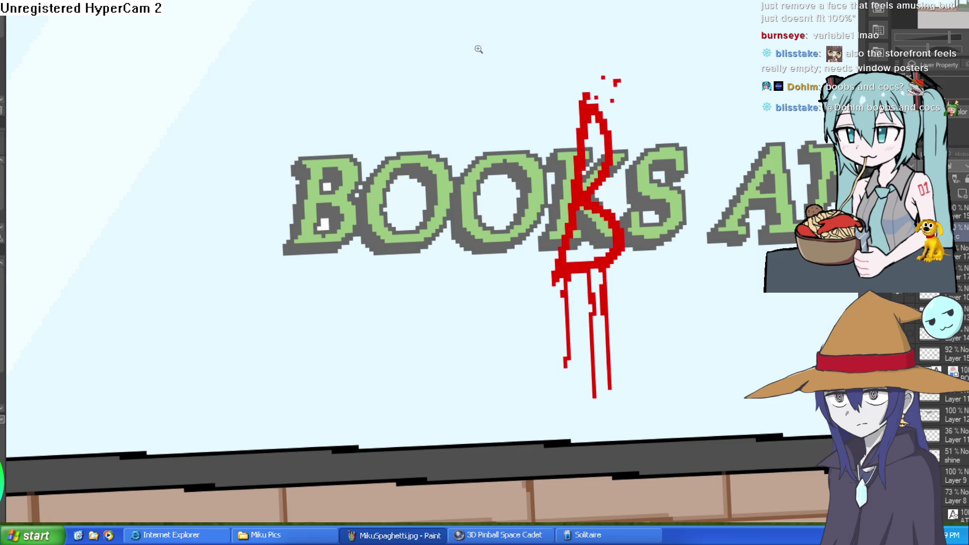
# Repaint the K of BOOKS as a red B with drips and spatter dots.
pyautogui.scroll(3, 590, 147)
pyautogui.moveTo(569, 87)
pyautogui.mouseDown()
pyautogui.moveTo(525, 372)
pyautogui.moveTo(651, 323)
pyautogui.moveTo(591, 243)
pyautogui.moveTo(646, 146)
pyautogui.moveTo(592, 78)
pyautogui.moveTo(627, 162)
pyautogui.moveTo(580, 228)
pyautogui.mouseUp()
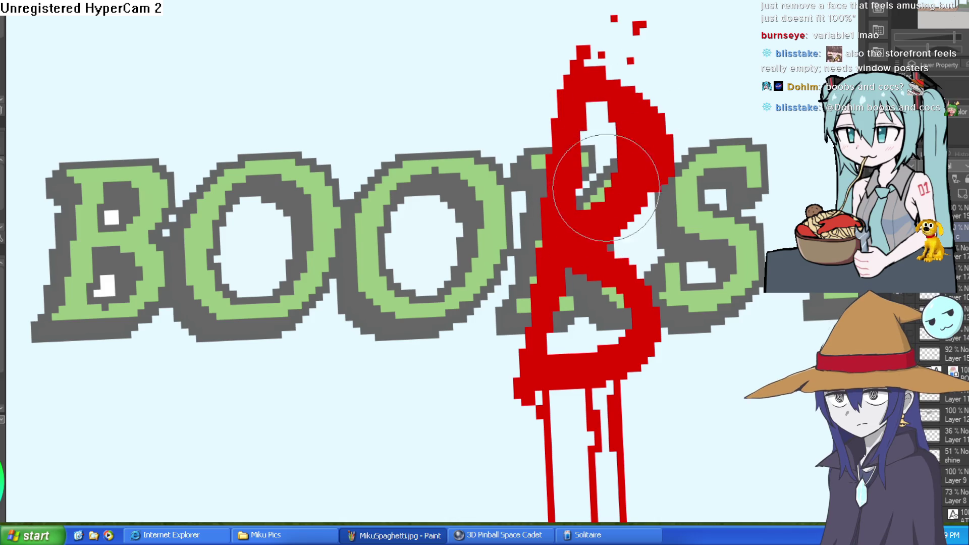
pyautogui.scroll(-3, 556, 316)
pyautogui.moveTo(649, 151)
pyautogui.mouseDown()
pyautogui.moveTo(567, 255)
pyautogui.moveTo(618, 238)
pyautogui.mouseUp()
pyautogui.scroll(4, 683, 253)
pyautogui.moveTo(649, 184); pyautogui.dragTo(701, 123)
pyautogui.scroll(-4, 654, 221)
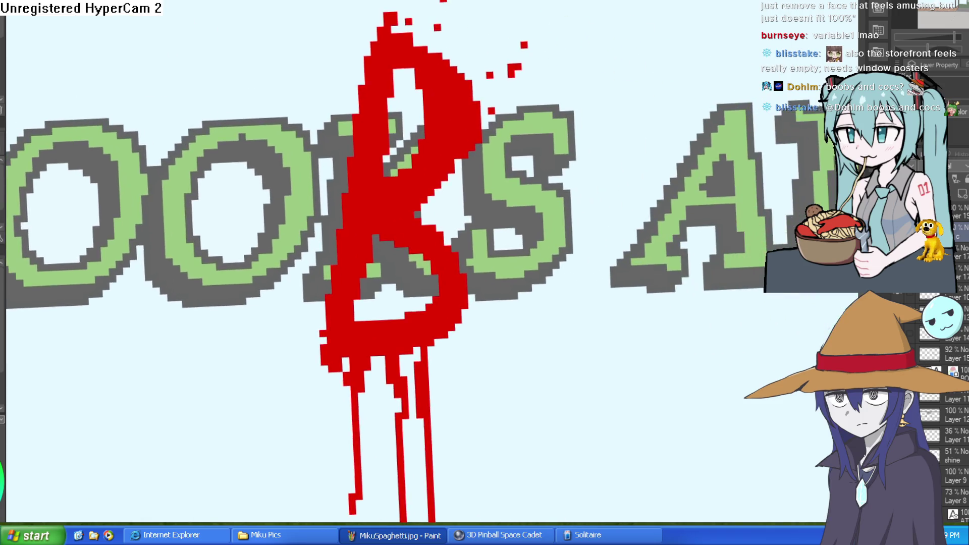
pyautogui.scroll(3, 654, 221)
# Enlarge the red splat over COMICS with longer drips, spatter dots, a spike and an arm.
pyautogui.moveTo(605, 390); pyautogui.dragTo(612, 461)
pyautogui.moveTo(649, 268); pyautogui.dragTo(648, 337)
pyautogui.click(682, 76)
pyautogui.click(662, 52)
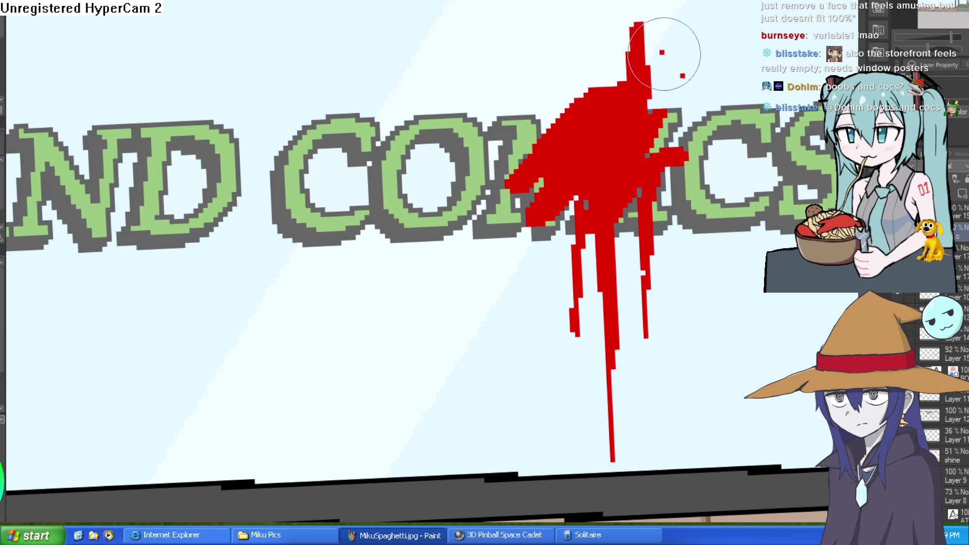
pyautogui.moveTo(576, 101)
pyautogui.mouseDown()
pyautogui.moveTo(573, 80)
pyautogui.moveTo(524, 86)
pyautogui.mouseUp()
pyautogui.click(501, 59)
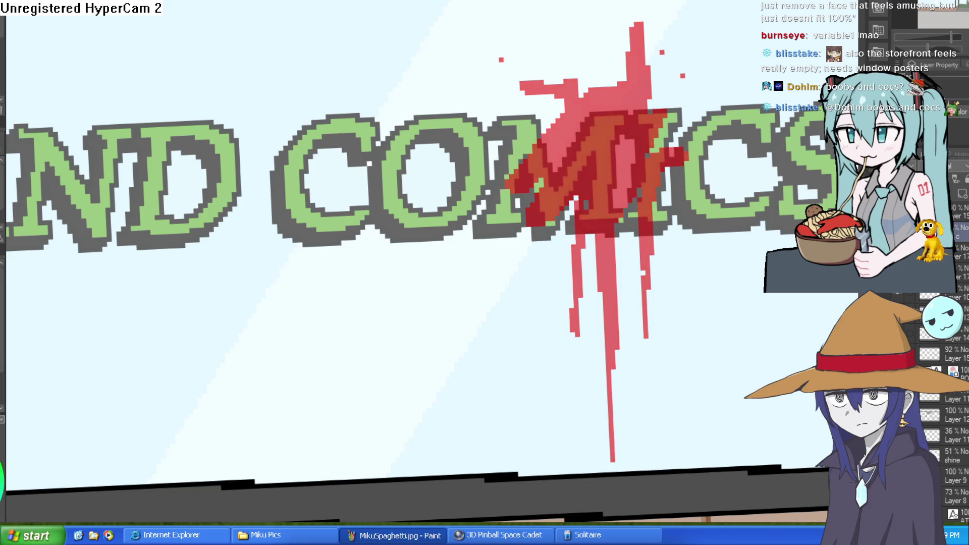
pyautogui.scroll(-3, 725, 255)
pyautogui.scroll(-4, 725, 254)
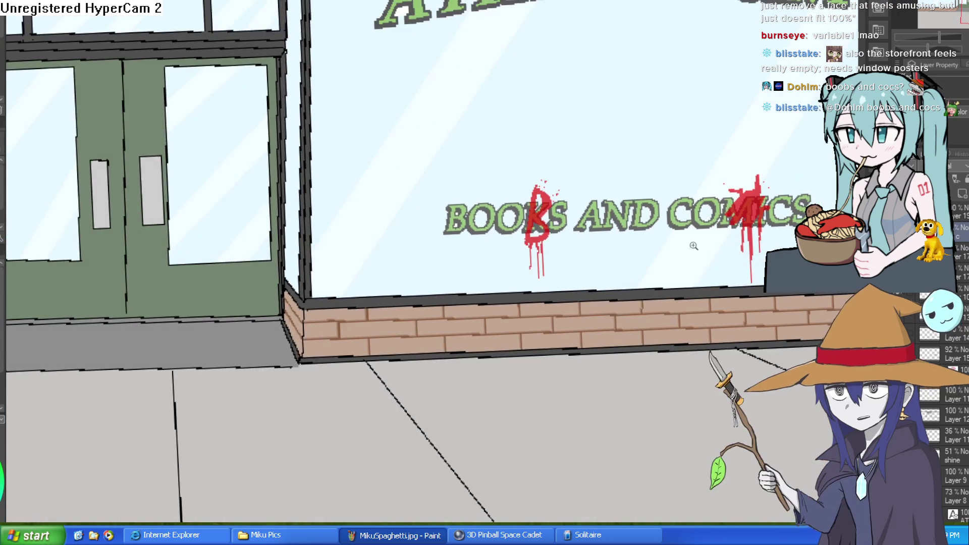
pyautogui.scroll(6, 590, 218)
pyautogui.moveTo(591, 219)
pyautogui.mouseDown()
pyautogui.moveTo(662, 224)
pyautogui.moveTo(690, 254)
pyautogui.mouseUp()
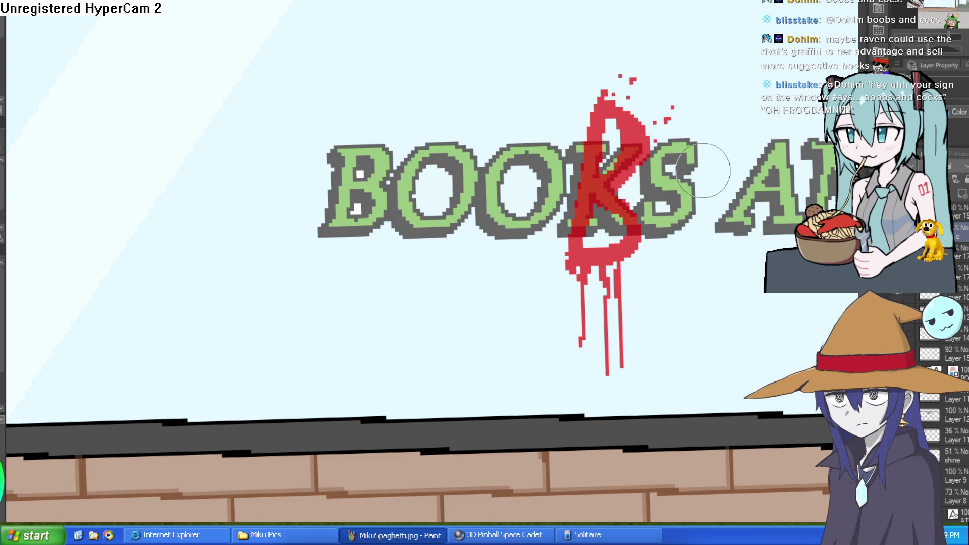
pyautogui.moveTo(698, 182); pyautogui.dragTo(562, 152)
pyautogui.scroll(-5, 677, 210)
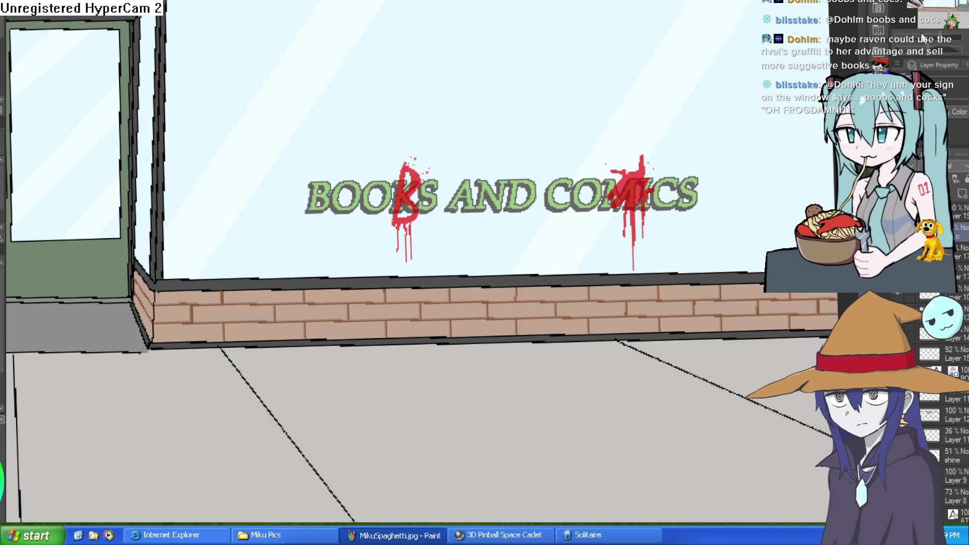
pyautogui.moveTo(742, 194)
pyautogui.mouseDown()
pyautogui.moveTo(705, 277)
pyautogui.moveTo(699, 230)
pyautogui.mouseUp()
pyautogui.scroll(-2, 682, 245)
pyautogui.scroll(-1, 682, 245)
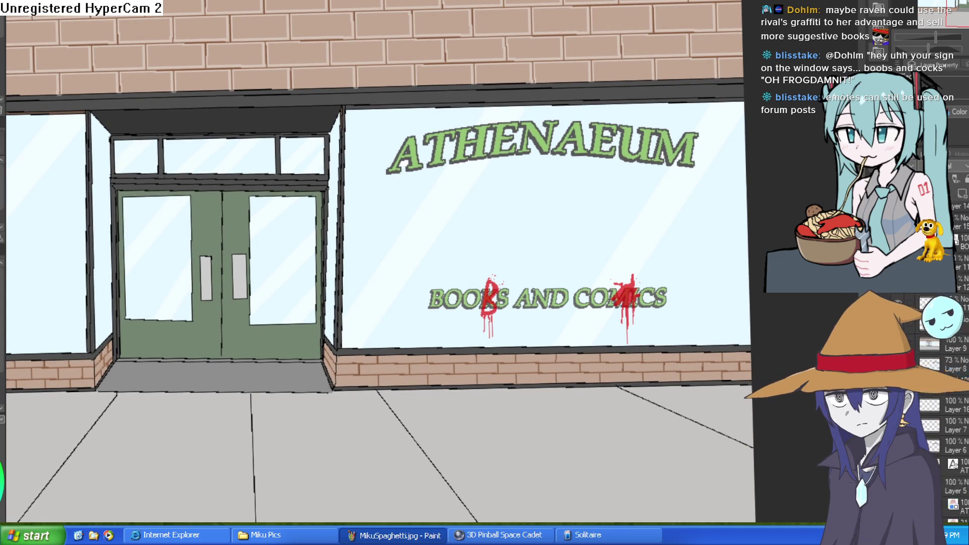
pyautogui.scroll(-1, 660, 264)
pyautogui.moveTo(728, 330)
pyautogui.mouseDown()
pyautogui.moveTo(757, 328)
pyautogui.moveTo(788, 308)
pyautogui.moveTo(771, 311)
pyautogui.moveTo(781, 298)
pyautogui.mouseUp()
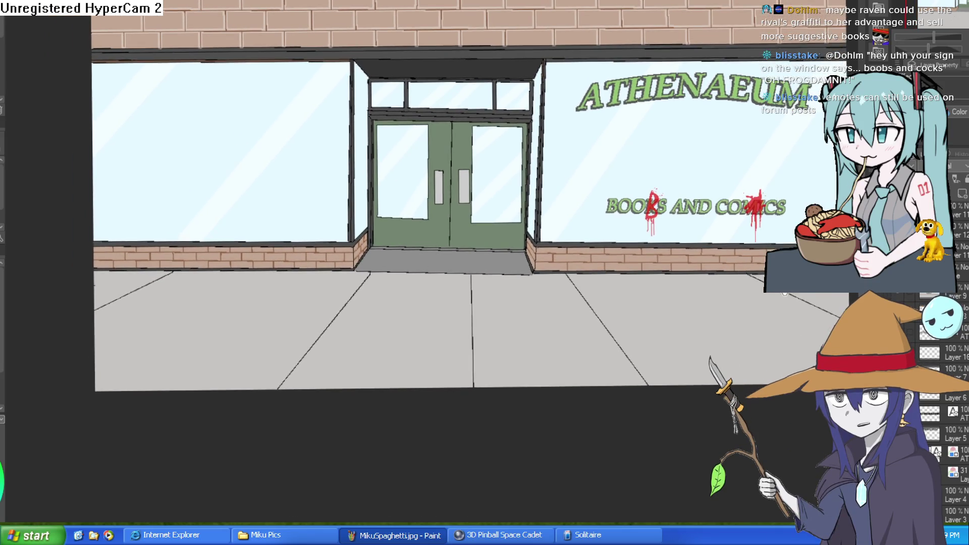
pyautogui.scroll(3, 579, 269)
pyautogui.moveTo(579, 269)
pyautogui.mouseDown()
pyautogui.moveTo(653, 296)
pyautogui.moveTo(666, 346)
pyautogui.mouseUp()
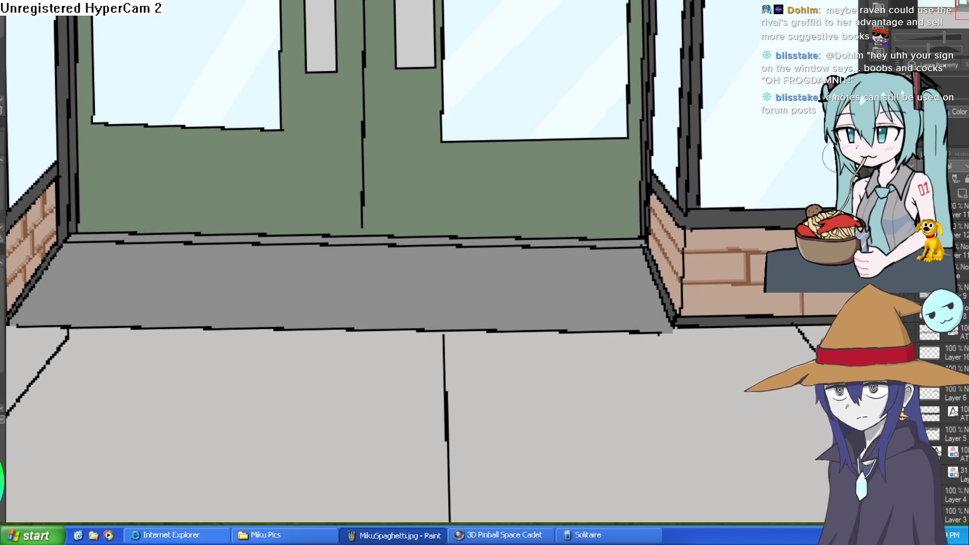
pyautogui.scroll(3, 912, 328)
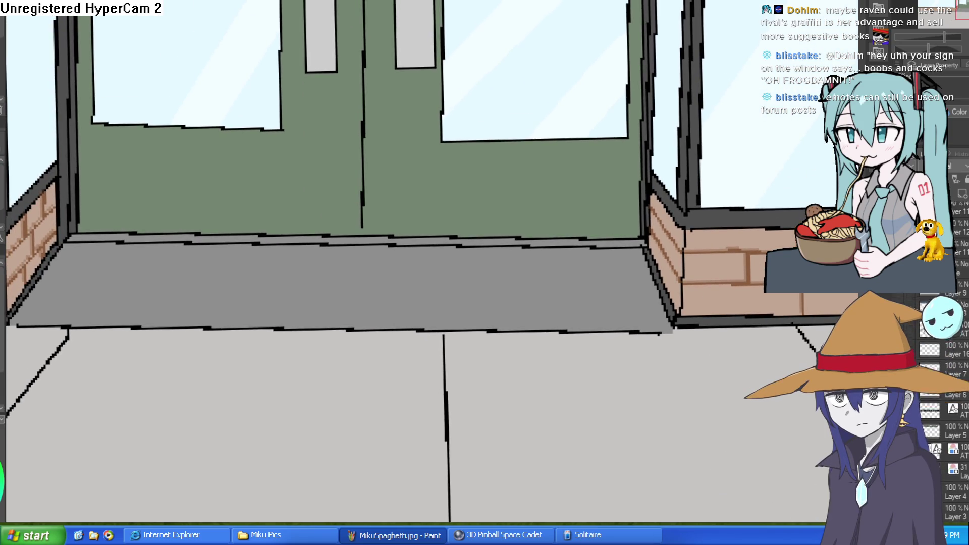
pyautogui.moveTo(787, 349); pyautogui.dragTo(535, 418)
pyautogui.click(907, 329)
pyautogui.click(907, 328)
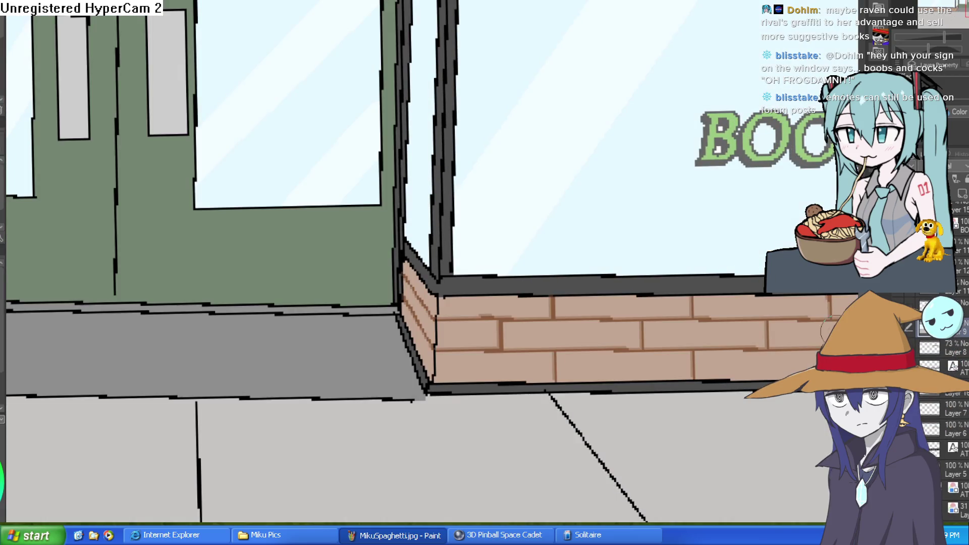
pyautogui.hotkey('ctrl', '-')
pyautogui.hotkey('ctrl', '-')
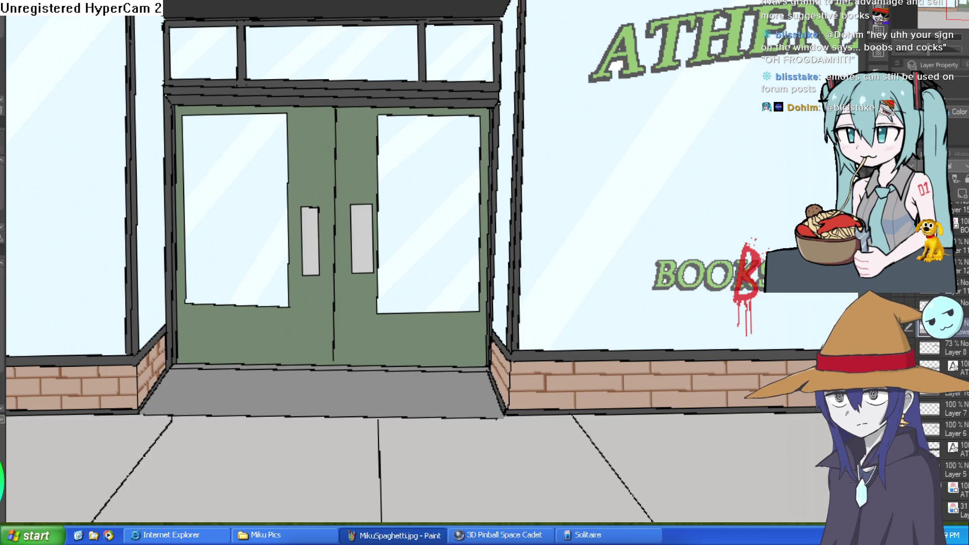
pyautogui.scroll(-5, 711, 189)
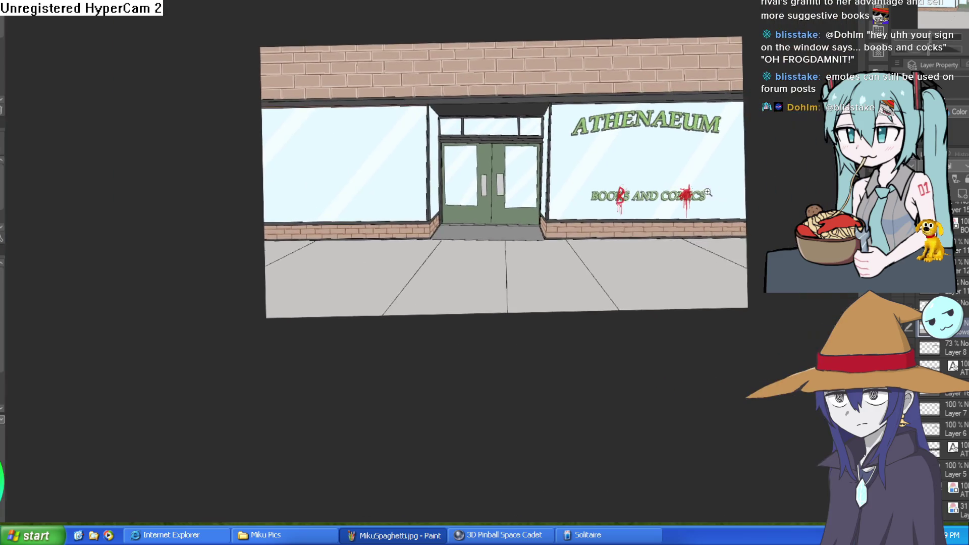
pyautogui.scroll(3, 712, 189)
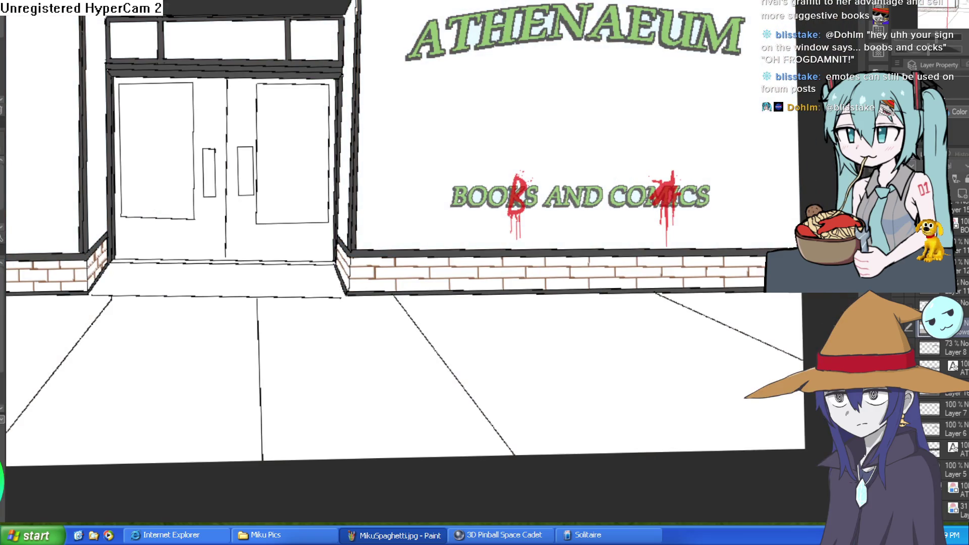
pyautogui.click(907, 330)
pyautogui.scroll(5, 944, 403)
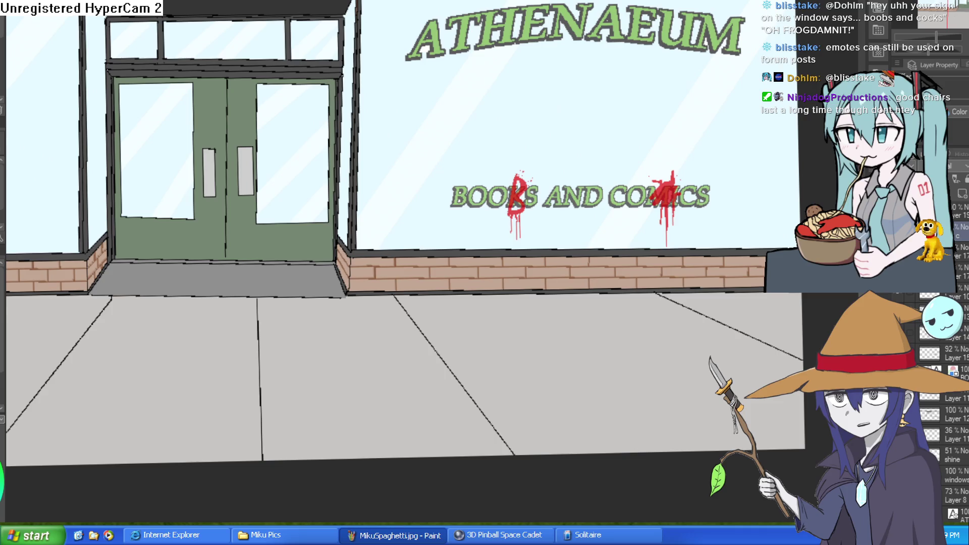
pyautogui.scroll(-2, 959, 287)
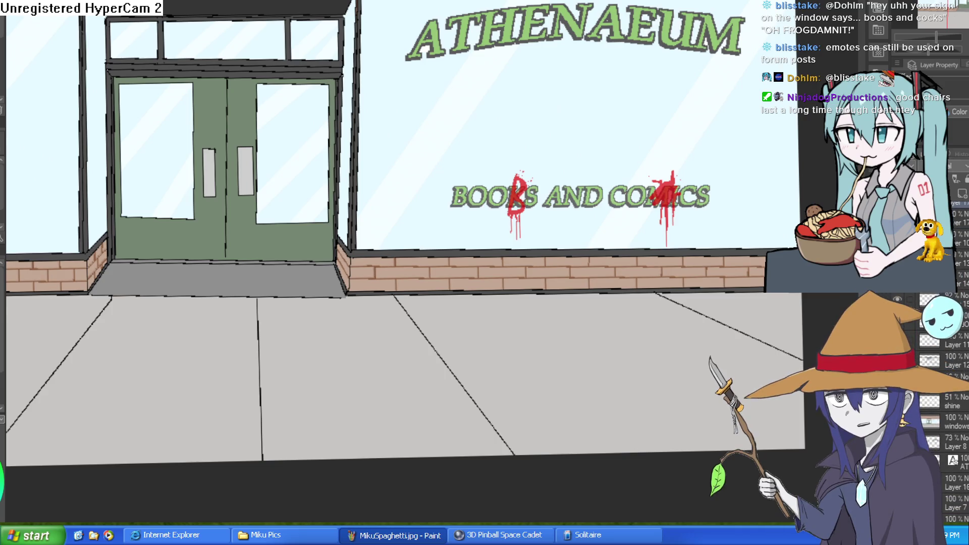
pyautogui.click(897, 299)
pyautogui.click(898, 299)
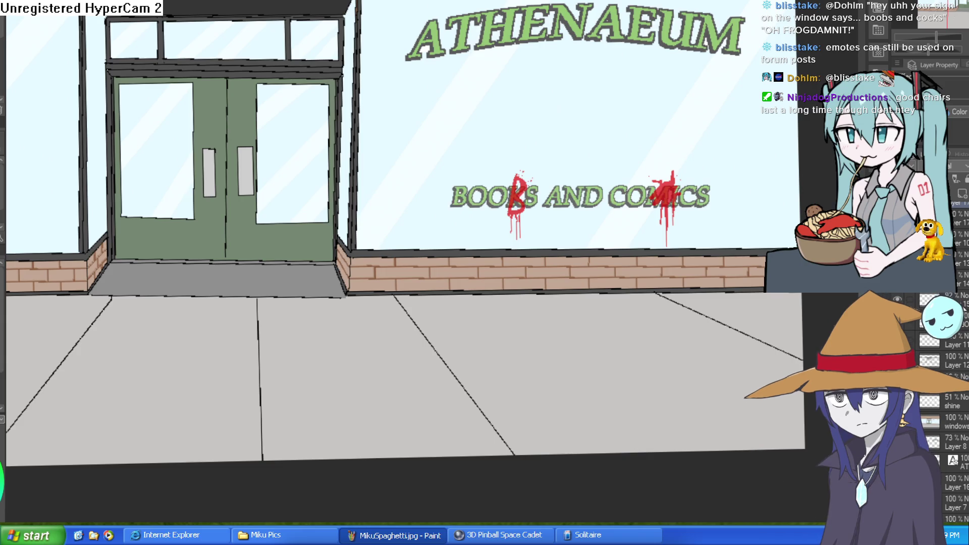
pyautogui.click(963, 305)
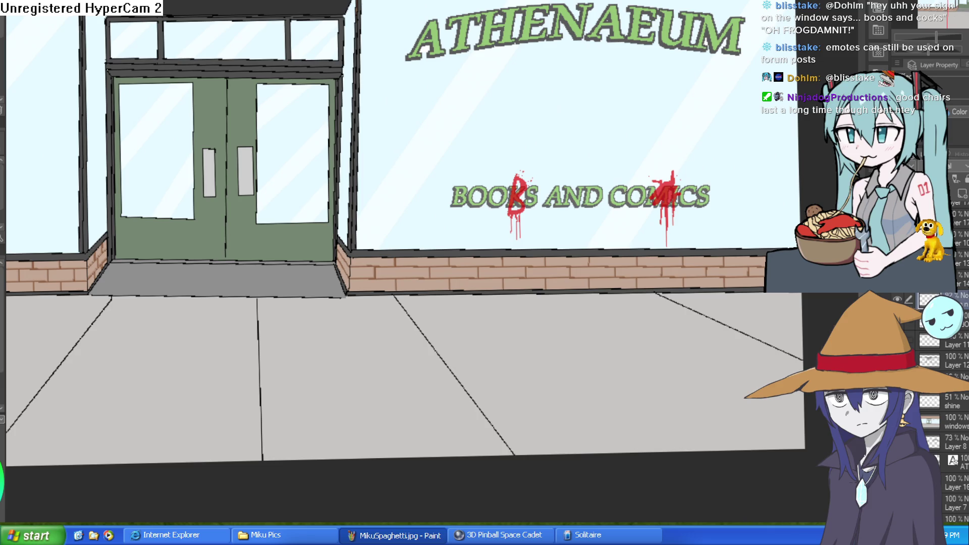
pyautogui.scroll(-1, 965, 315)
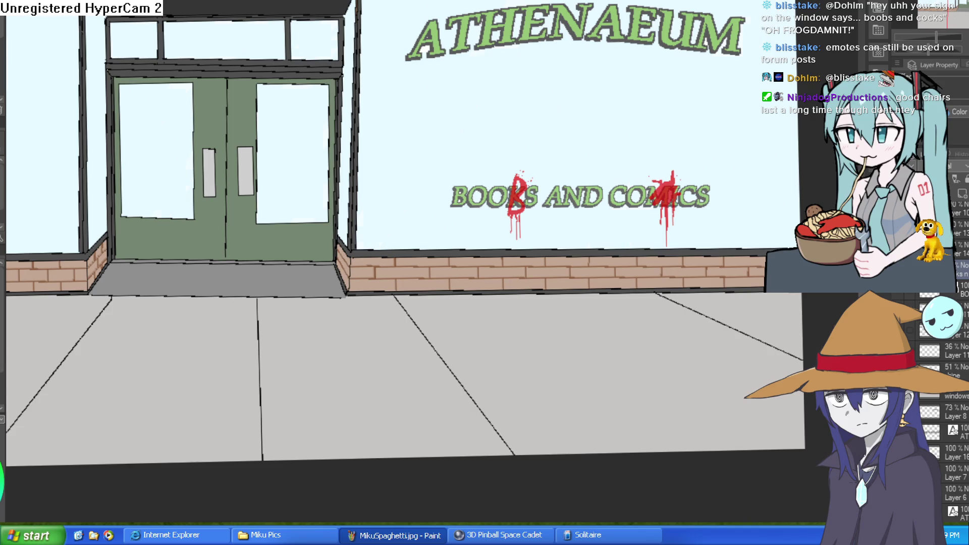
pyautogui.click(952, 395)
pyautogui.click(951, 395)
pyautogui.click(952, 395)
pyautogui.click(952, 395)
pyautogui.click(959, 412)
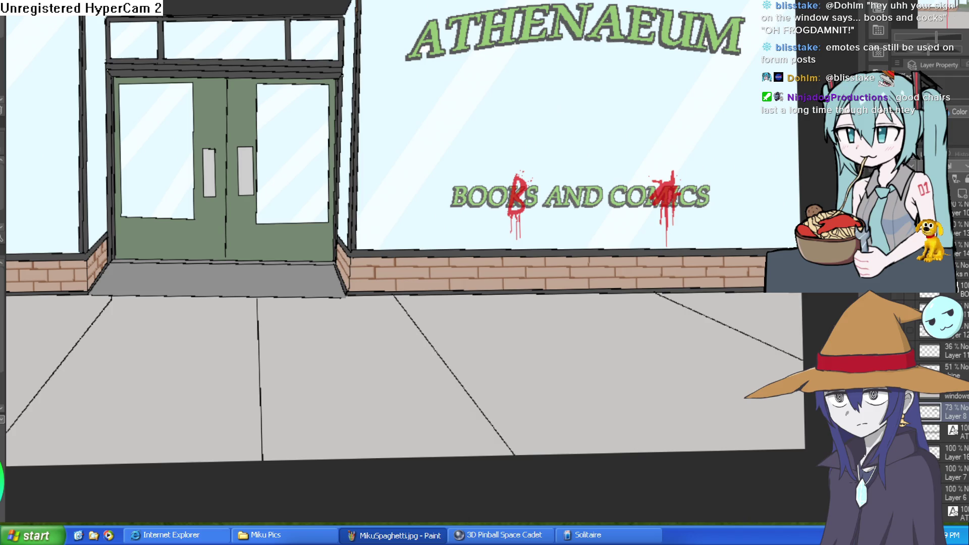
# Rename Layer 8 to 'atheneum' and switch to the rat marching-band document.
pyautogui.write('atheneum')
pyautogui.press('Return')
pyautogui.hotkey('ctrl', 'Tab')
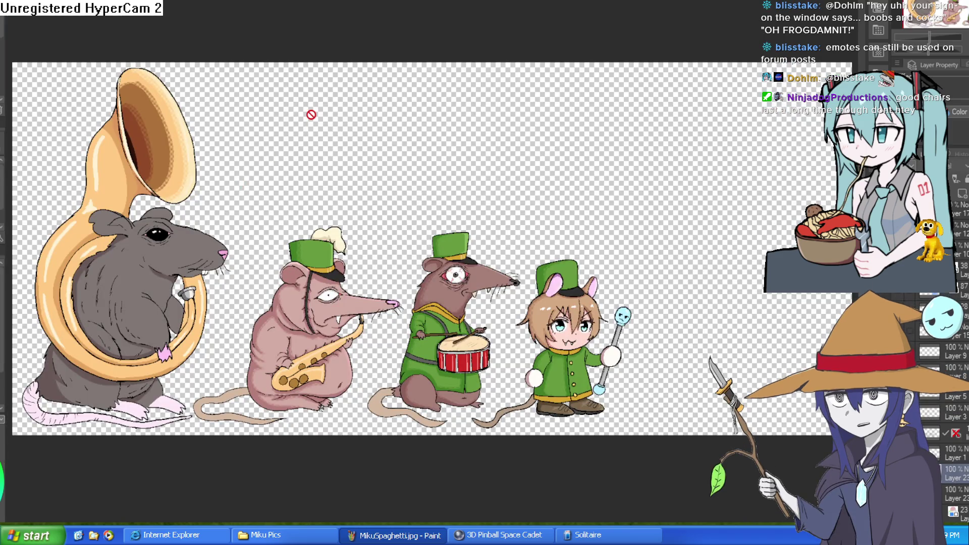
# On Layer 8, draw a cyan hook-shaped sweat-drop outline on the saxophone rat's arm.
pyautogui.click(953, 372)
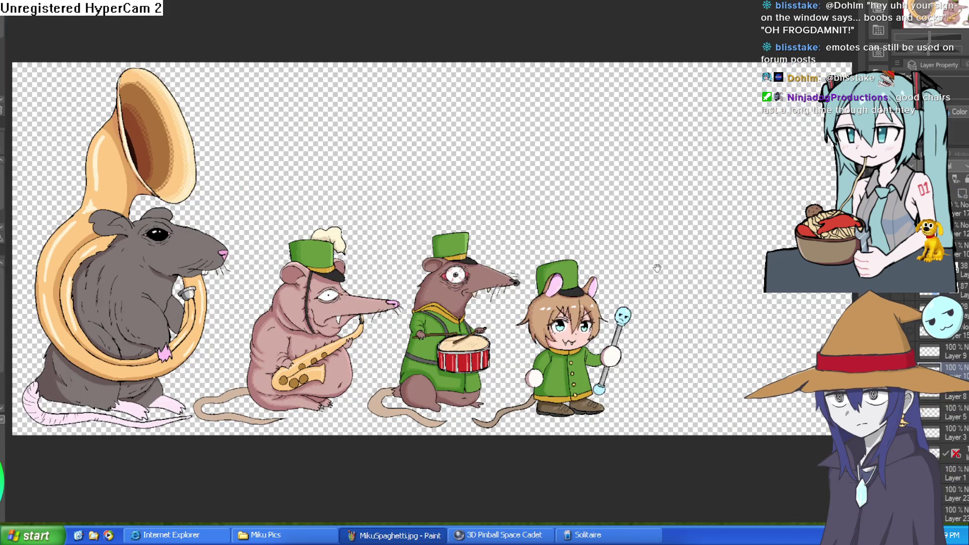
pyautogui.scroll(1, 465, 239)
pyautogui.scroll(4, 464, 239)
pyautogui.moveTo(464, 239); pyautogui.dragTo(547, 191)
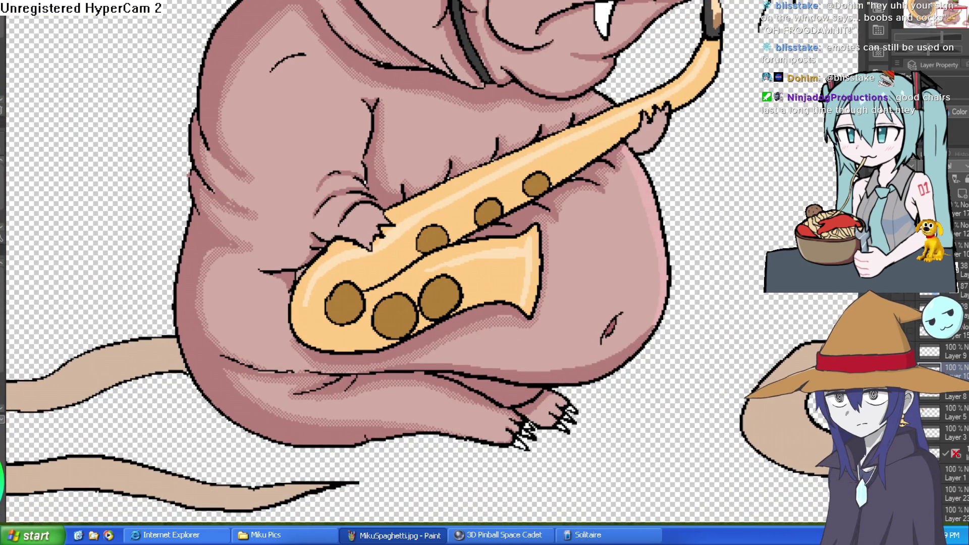
pyautogui.click(418, 108)
pyautogui.moveTo(355, 96)
pyautogui.mouseDown()
pyautogui.moveTo(384, 131)
pyautogui.moveTo(381, 266)
pyautogui.mouseUp()
pyautogui.moveTo(358, 103)
pyautogui.mouseDown()
pyautogui.moveTo(359, 253)
pyautogui.moveTo(374, 242)
pyautogui.mouseUp()
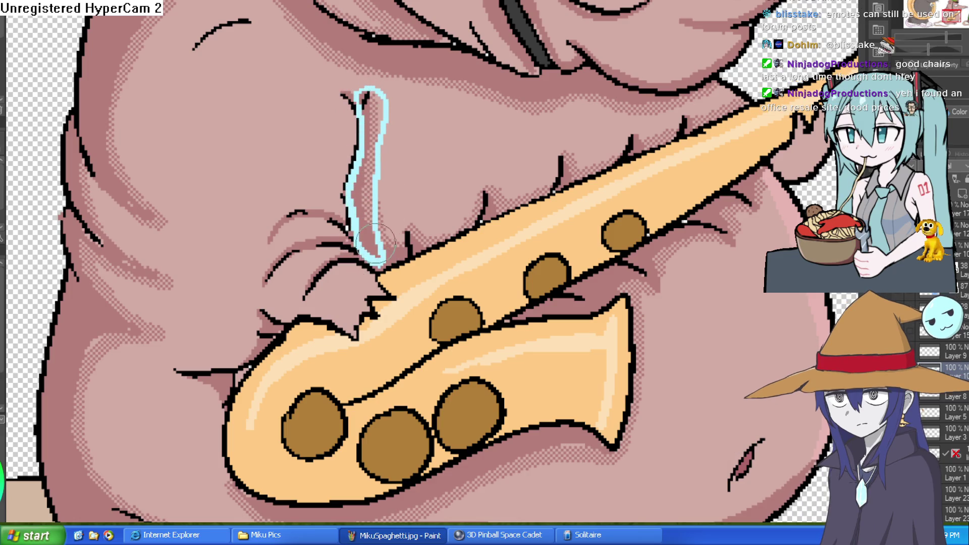
# Draw cyan teardrops on the rat's head and snout, undoing one stray stroke.
pyautogui.moveTo(759, 51); pyautogui.dragTo(732, 165)
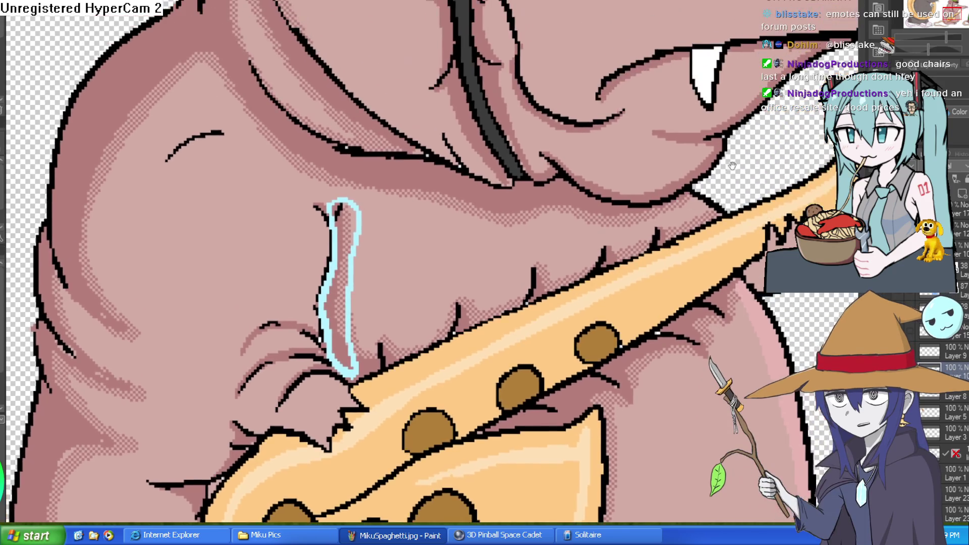
pyautogui.scroll(-2, 732, 165)
pyautogui.moveTo(365, 97); pyautogui.dragTo(372, 171)
pyautogui.hotkey('ctrl', 'z')
pyautogui.hotkey('ctrl', 'z')
pyautogui.moveTo(369, 92)
pyautogui.mouseDown()
pyautogui.moveTo(358, 171)
pyautogui.moveTo(372, 87)
pyautogui.moveTo(374, 95)
pyautogui.mouseUp()
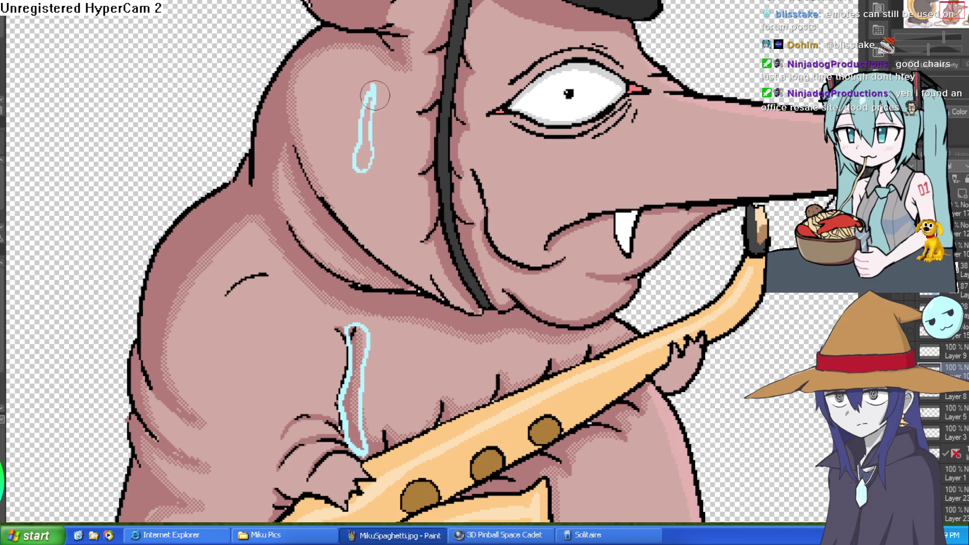
pyautogui.hscroll(2, 508, 96)
pyautogui.moveTo(597, 141)
pyautogui.mouseDown()
pyautogui.moveTo(589, 162)
pyautogui.moveTo(605, 134)
pyautogui.mouseUp()
# Add cyan drops below the nose tip, atop the head, on the snout and on the belly.
pyautogui.moveTo(772, 184); pyautogui.dragTo(617, 164)
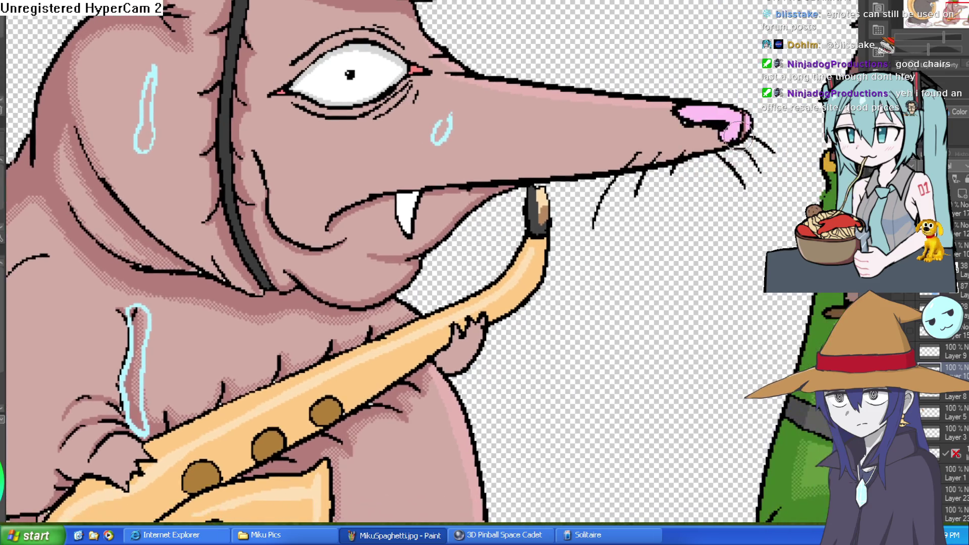
pyautogui.moveTo(719, 152)
pyautogui.mouseDown()
pyautogui.moveTo(694, 201)
pyautogui.moveTo(690, 174)
pyautogui.moveTo(706, 157)
pyautogui.mouseUp()
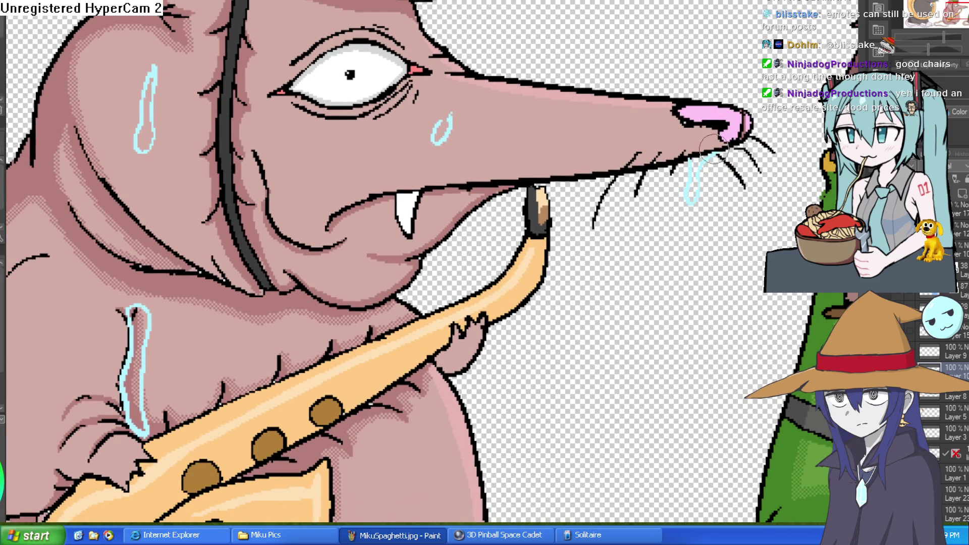
pyautogui.moveTo(279, 10); pyautogui.dragTo(288, 16)
pyautogui.moveTo(365, 117)
pyautogui.mouseDown()
pyautogui.moveTo(397, 51)
pyautogui.moveTo(362, 112)
pyautogui.mouseUp()
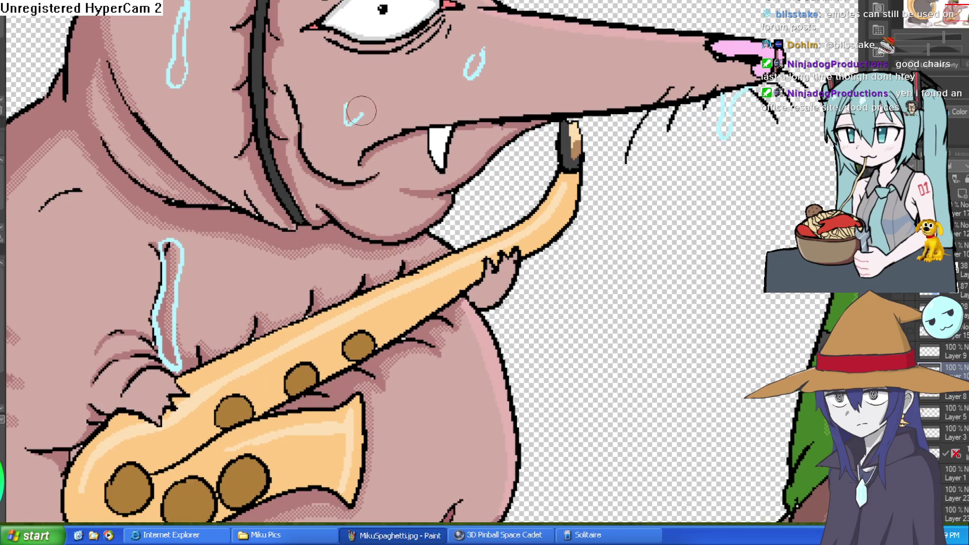
pyautogui.moveTo(475, 366)
pyautogui.mouseDown()
pyautogui.moveTo(473, 196)
pyautogui.moveTo(459, 268)
pyautogui.moveTo(465, 235)
pyautogui.moveTo(446, 201)
pyautogui.mouseUp()
# Fill the belly and arm sweat drops with cyan and thicken the drip along the saxophone.
pyautogui.press('g')
pyautogui.click(452, 222)
pyautogui.click(457, 245)
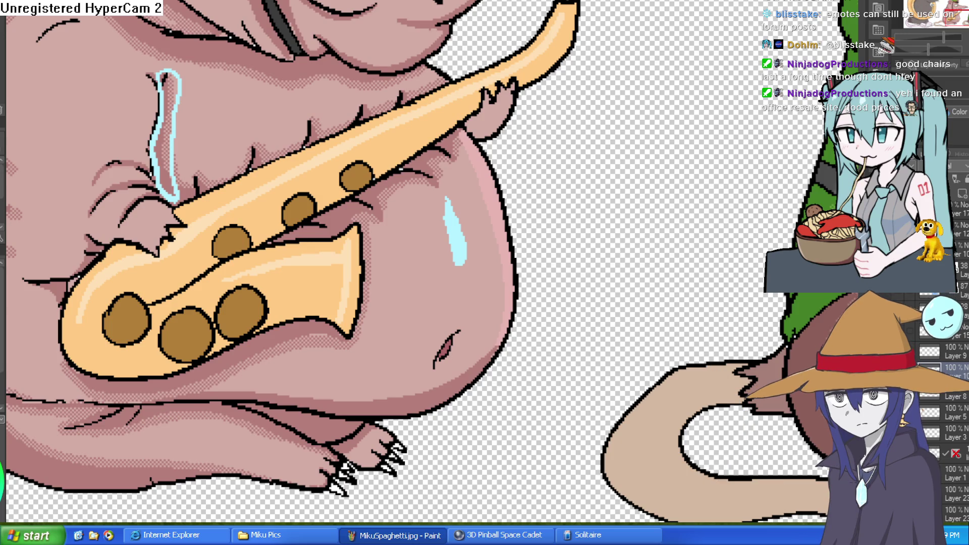
pyautogui.moveTo(179, 95)
pyautogui.mouseDown()
pyautogui.moveTo(166, 108)
pyautogui.moveTo(172, 81)
pyautogui.moveTo(159, 179)
pyautogui.moveTo(169, 202)
pyautogui.moveTo(167, 135)
pyautogui.mouseUp()
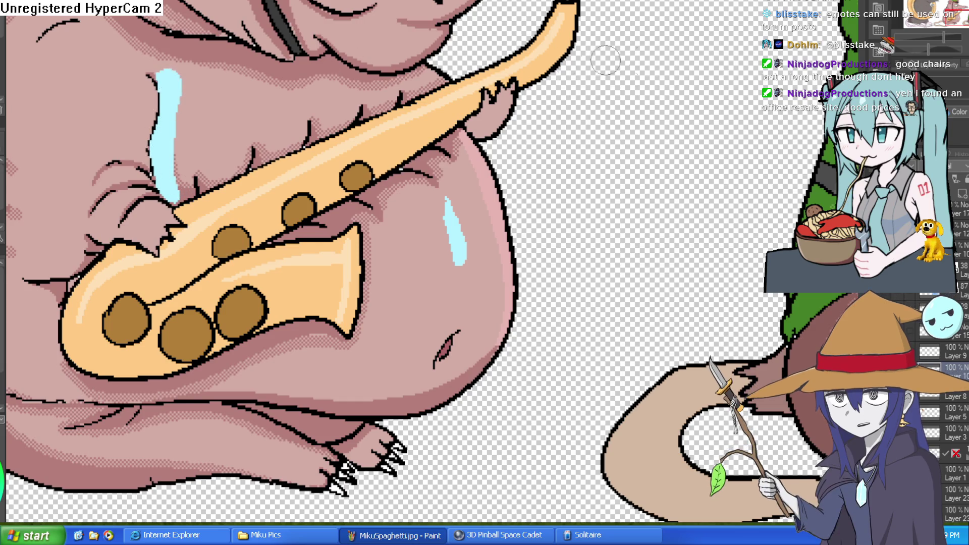
pyautogui.moveTo(200, 52)
pyautogui.mouseDown()
pyautogui.moveTo(249, 91)
pyautogui.moveTo(235, 141)
pyautogui.moveTo(259, 233)
pyautogui.mouseUp()
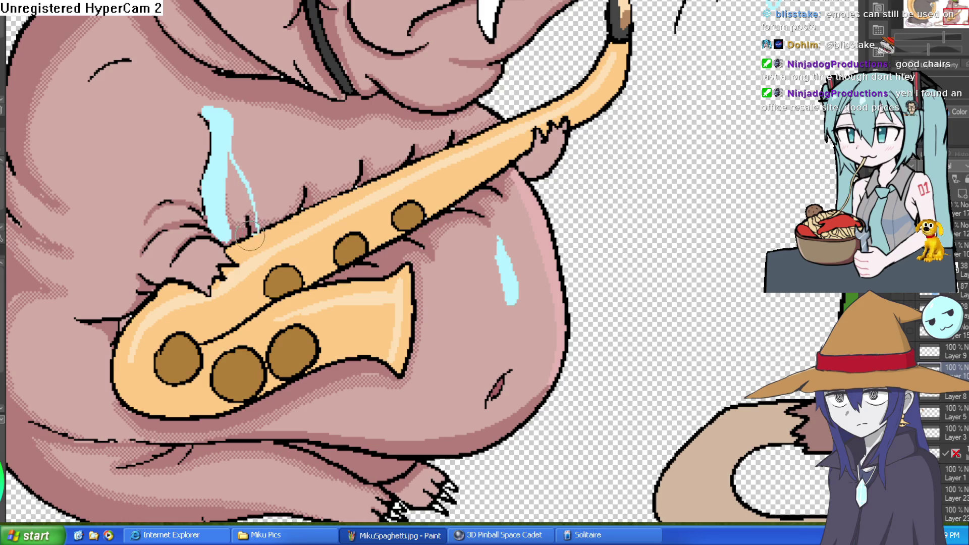
pyautogui.moveTo(222, 147); pyautogui.dragTo(258, 227)
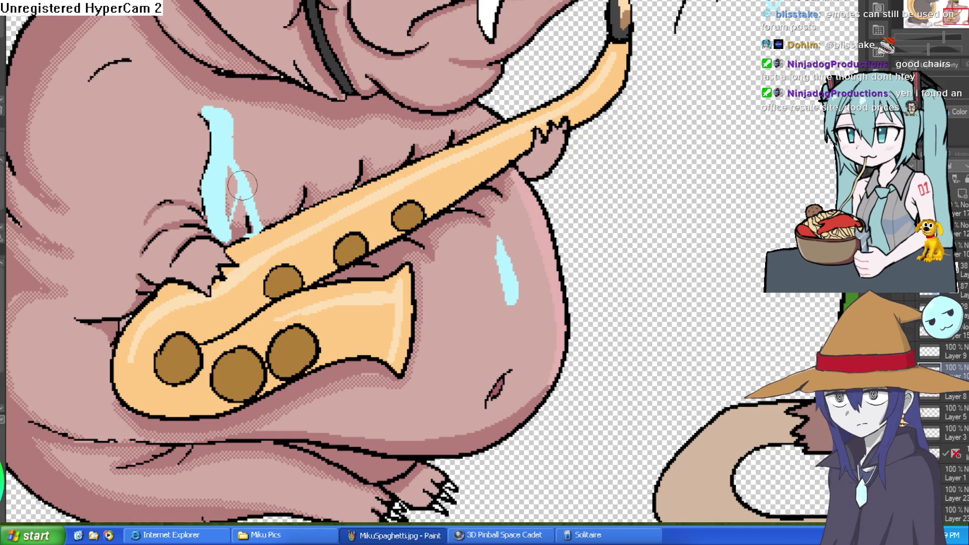
# Set the drip layer to 52% opacity and fill the eye, head, cheek and nose drops light blue.
pyautogui.moveTo(954, 176); pyautogui.dragTo(934, 176)
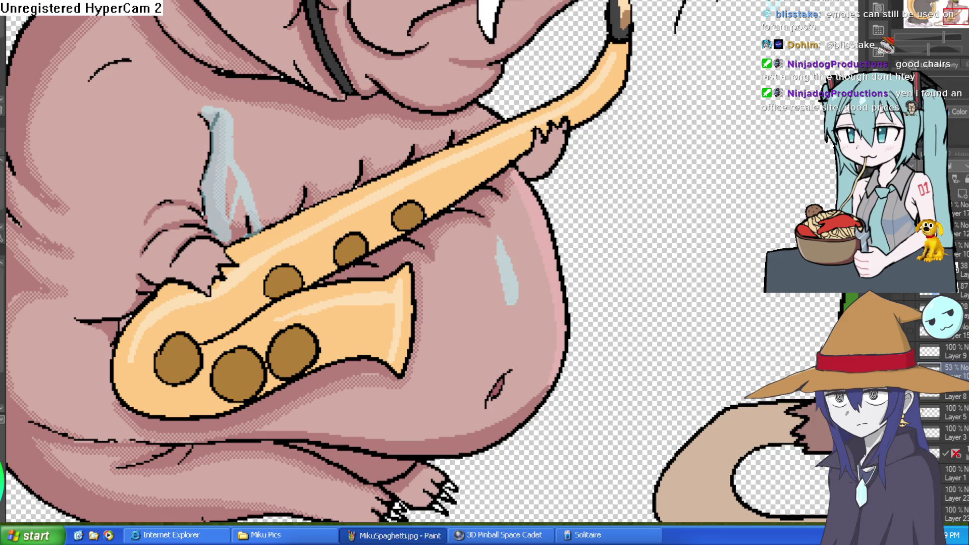
pyautogui.scroll(5, 406, 158)
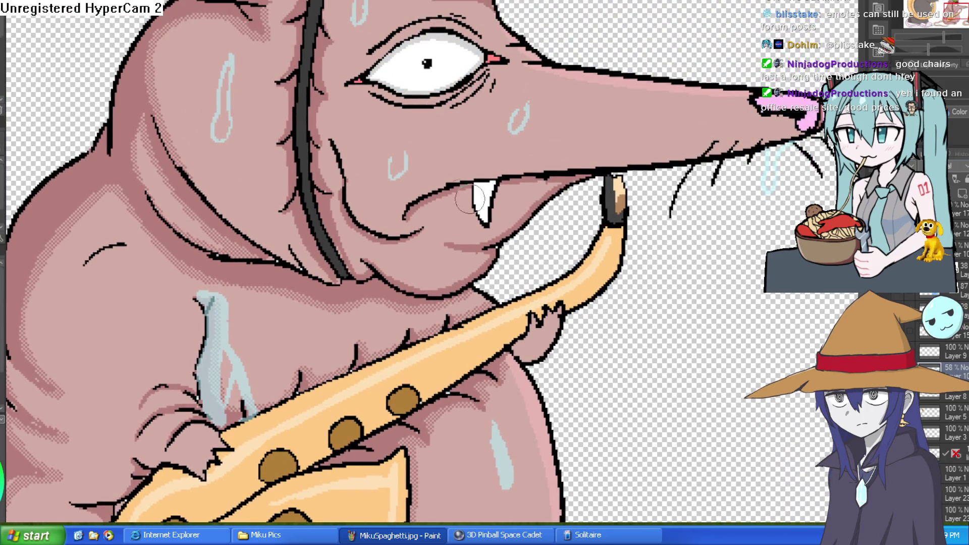
pyautogui.moveTo(406, 158)
pyautogui.mouseDown()
pyautogui.moveTo(399, 147)
pyautogui.moveTo(393, 171)
pyautogui.moveTo(403, 138)
pyautogui.mouseUp()
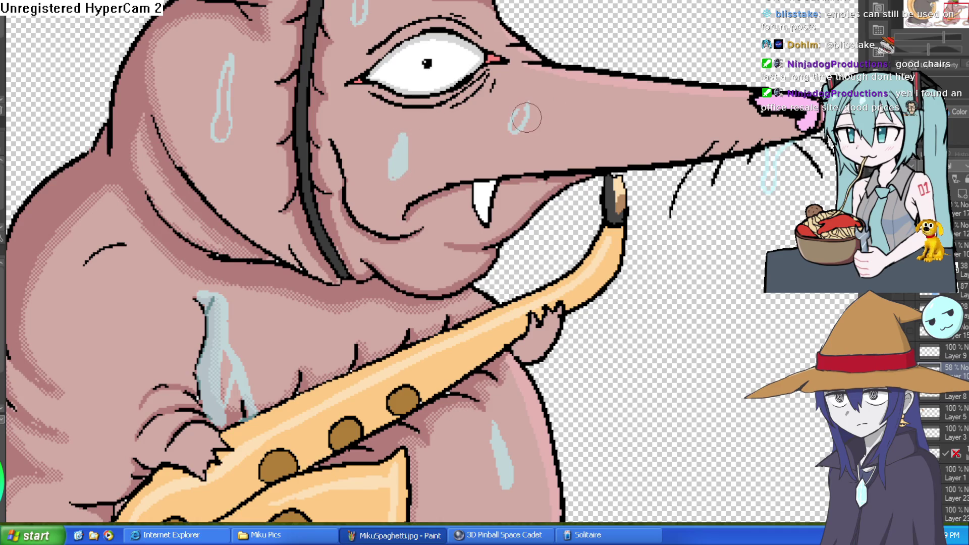
pyautogui.moveTo(521, 111)
pyautogui.mouseDown()
pyautogui.moveTo(518, 126)
pyautogui.moveTo(519, 114)
pyautogui.mouseUp()
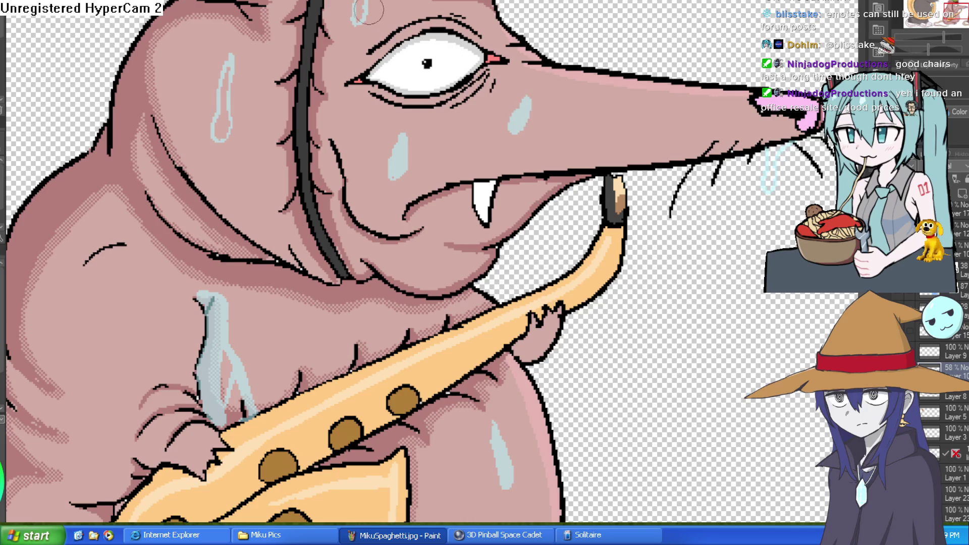
pyautogui.scroll(2, 382, 45)
pyautogui.moveTo(382, 45)
pyautogui.mouseDown()
pyautogui.moveTo(366, 50)
pyautogui.moveTo(371, 41)
pyautogui.moveTo(365, 64)
pyautogui.moveTo(353, 46)
pyautogui.mouseUp()
pyautogui.moveTo(230, 157)
pyautogui.mouseDown()
pyautogui.moveTo(234, 177)
pyautogui.moveTo(239, 121)
pyautogui.mouseUp()
pyautogui.scroll(-4, 598, 255)
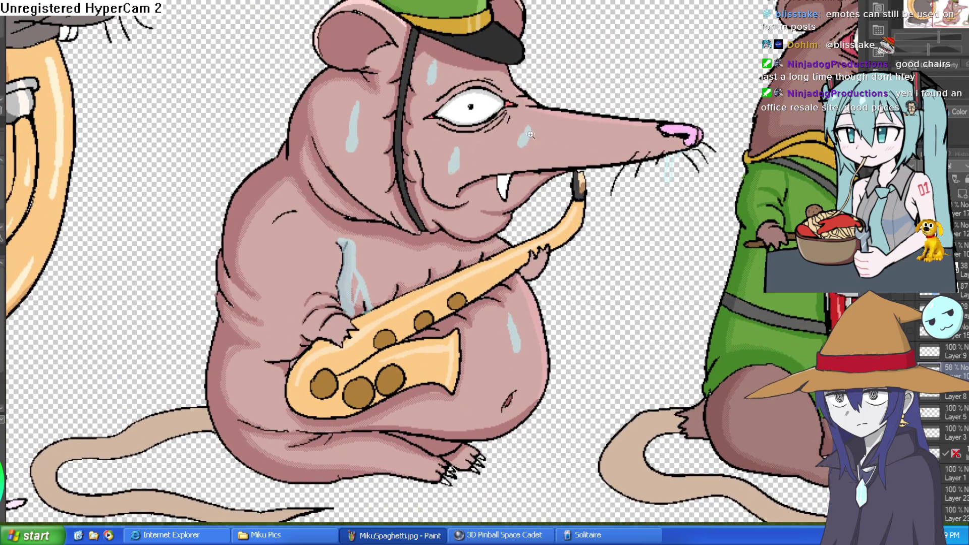
pyautogui.scroll(3, 530, 135)
pyautogui.moveTo(547, 137)
pyautogui.mouseDown()
pyautogui.moveTo(554, 91)
pyautogui.moveTo(542, 117)
pyautogui.moveTo(519, 119)
pyautogui.moveTo(532, 102)
pyautogui.moveTo(521, 126)
pyautogui.mouseUp()
pyautogui.moveTo(329, 210)
pyautogui.mouseDown()
pyautogui.moveTo(352, 162)
pyautogui.moveTo(331, 205)
pyautogui.moveTo(345, 196)
pyautogui.moveTo(339, 166)
pyautogui.moveTo(368, 223)
pyautogui.moveTo(346, 232)
pyautogui.mouseUp()
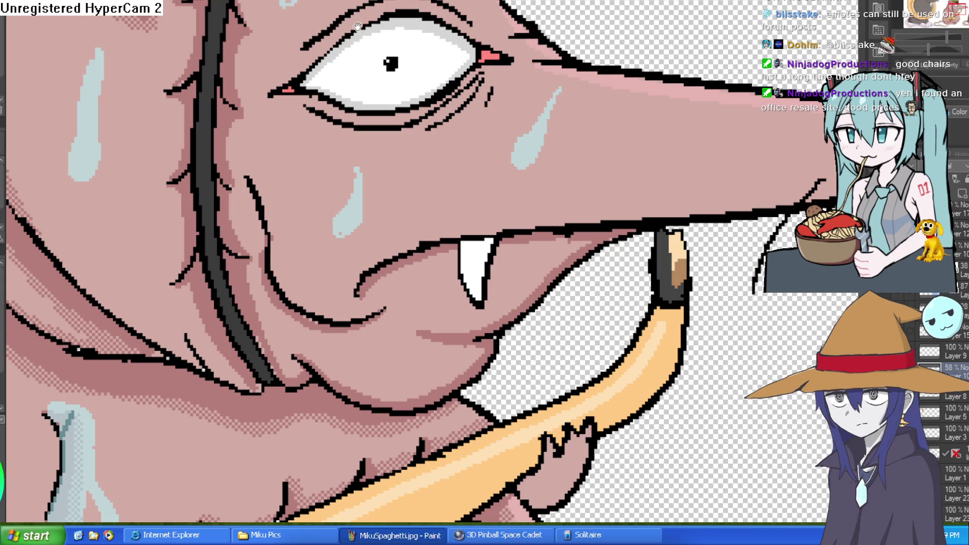
# Slim the face and belly sweat drops with skin colour and set their layer to 70% opacity.
pyautogui.moveTo(356, 26); pyautogui.dragTo(416, 149)
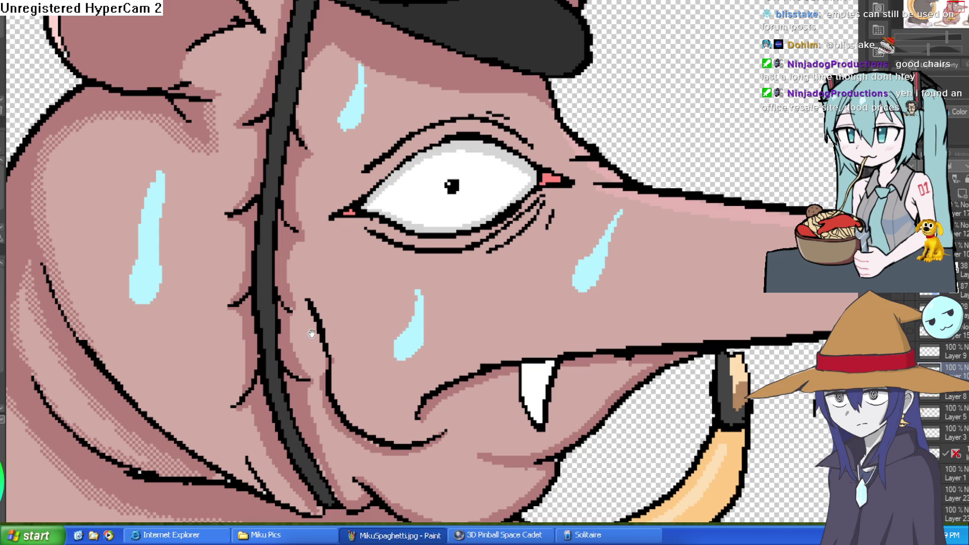
pyautogui.moveTo(197, 265); pyautogui.dragTo(298, 238)
pyautogui.moveTo(249, 147); pyautogui.dragTo(223, 259)
pyautogui.scroll(-5, 504, 233)
pyautogui.scroll(1, 570, 225)
pyautogui.scroll(3, 454, 283)
pyautogui.scroll(1, 705, 369)
pyautogui.scroll(4, 706, 368)
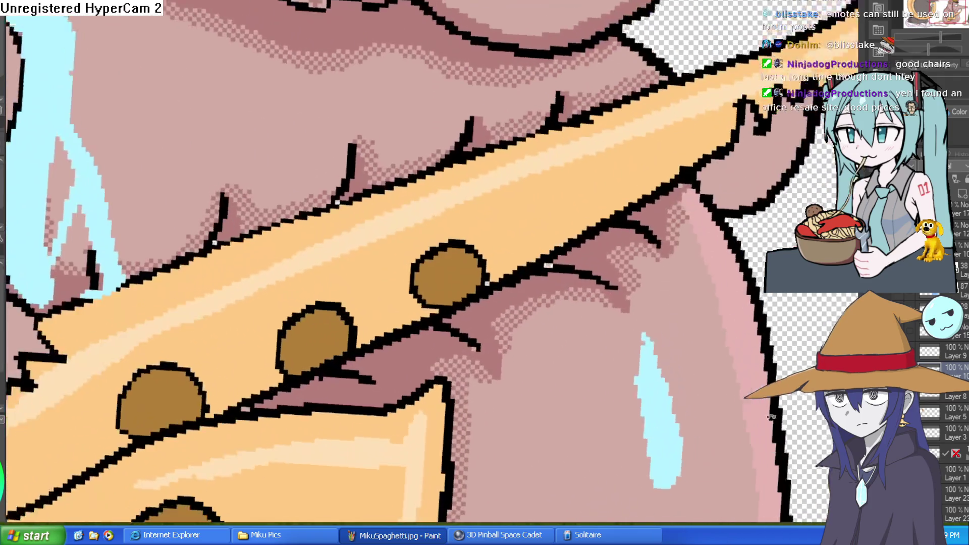
pyautogui.moveTo(612, 357)
pyautogui.mouseDown()
pyautogui.moveTo(588, 271)
pyautogui.moveTo(566, 349)
pyautogui.mouseUp()
pyautogui.moveTo(961, 174); pyautogui.dragTo(949, 174)
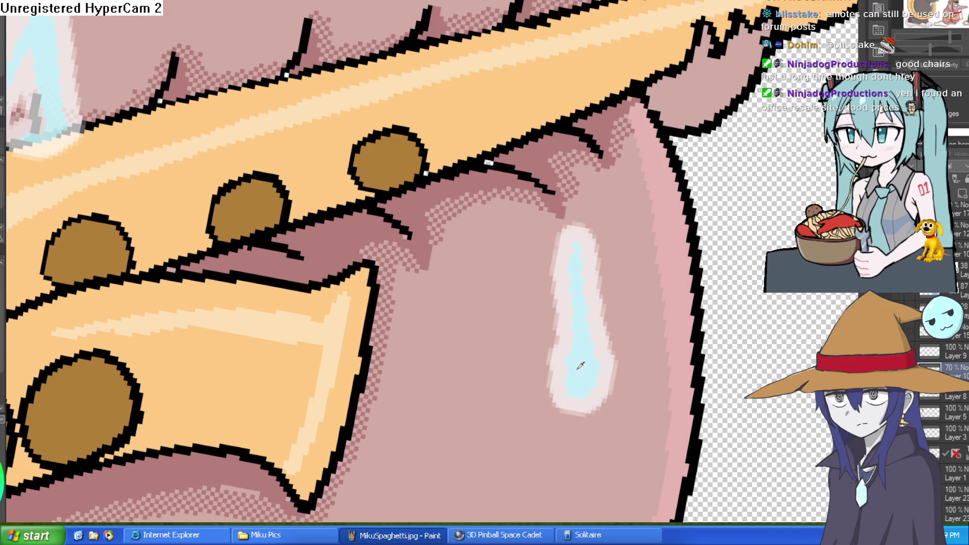
# Undo four tear edits to bring back the faint, teal-outlined sweat drips.
pyautogui.hotkey('ctrl', 'z')
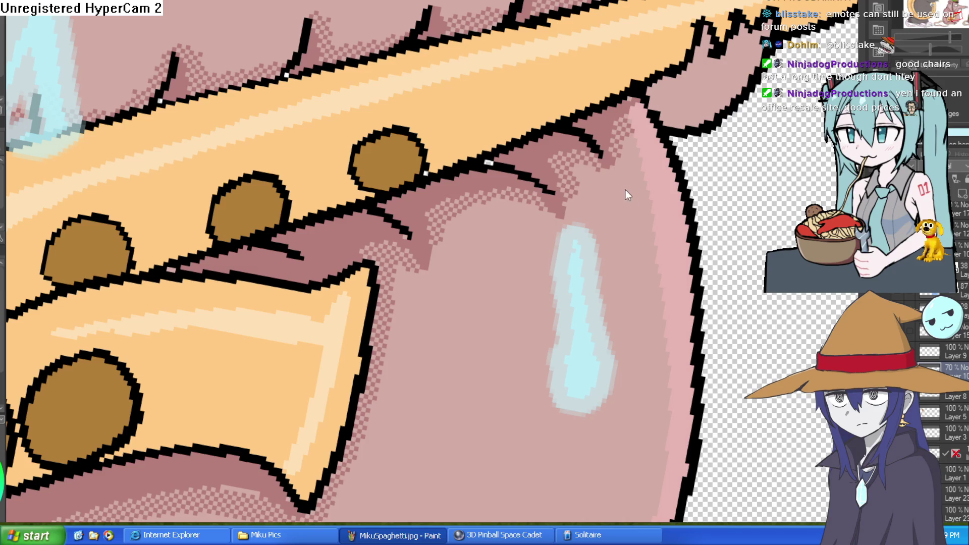
pyautogui.hotkey('ctrl', 'z')
pyautogui.hotkey('ctrl', 'z')
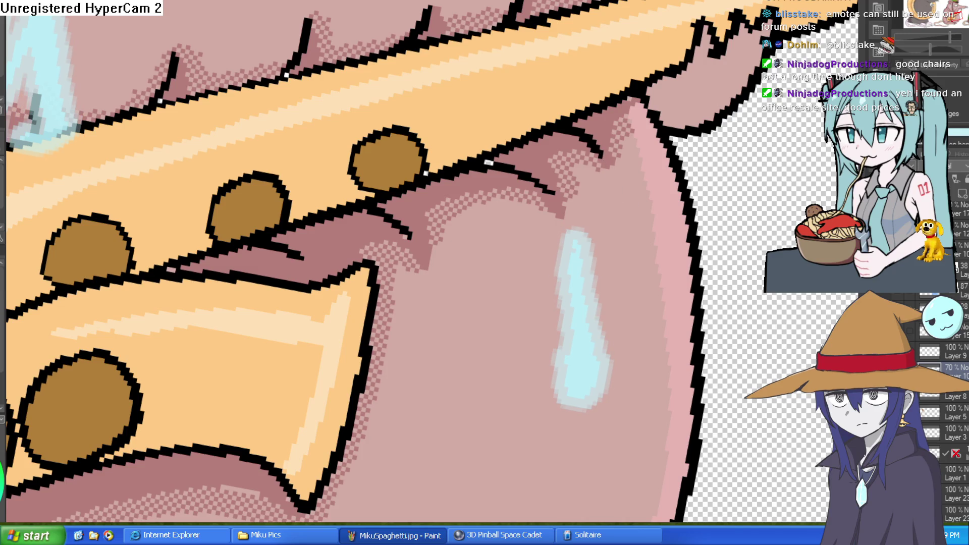
pyautogui.scroll(-1, 956, 121)
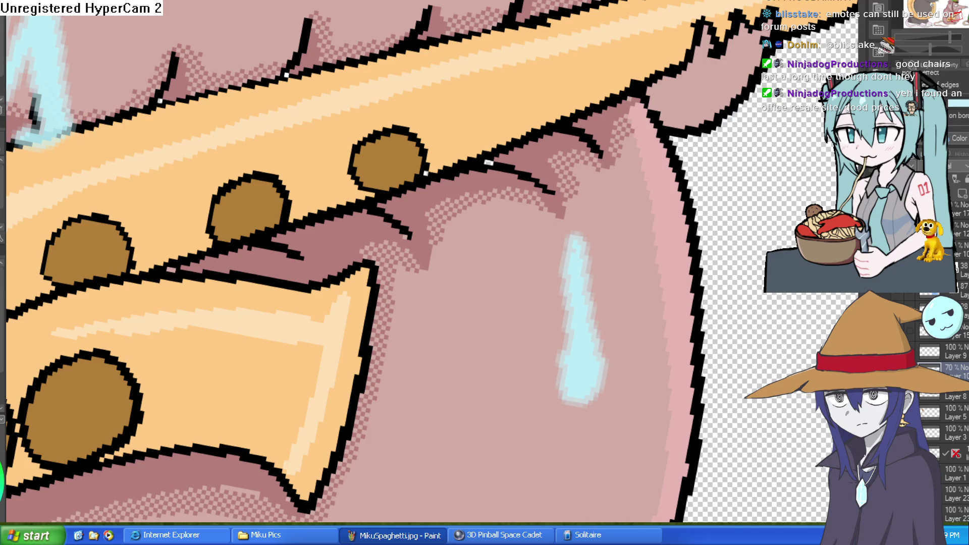
pyautogui.hotkey('ctrl', 'z')
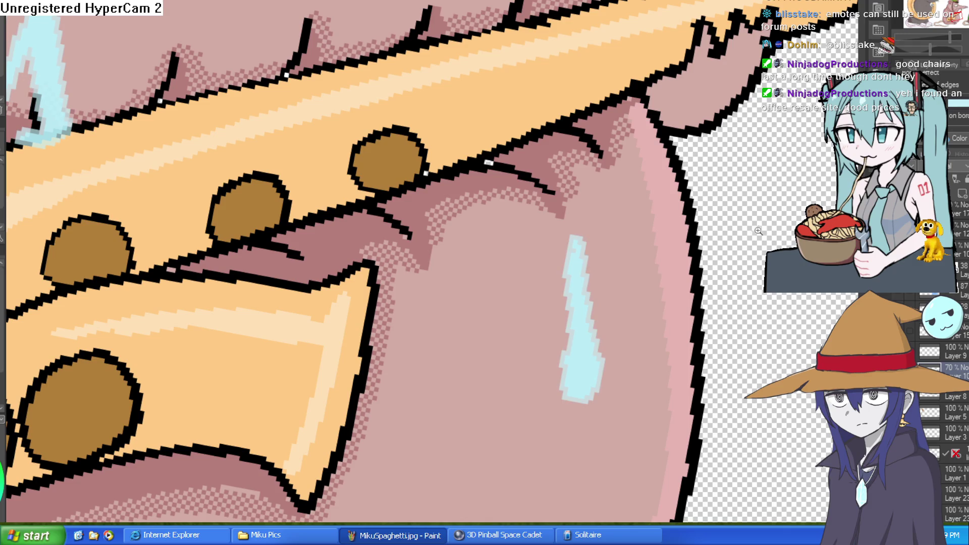
pyautogui.scroll(-4, 485, 262)
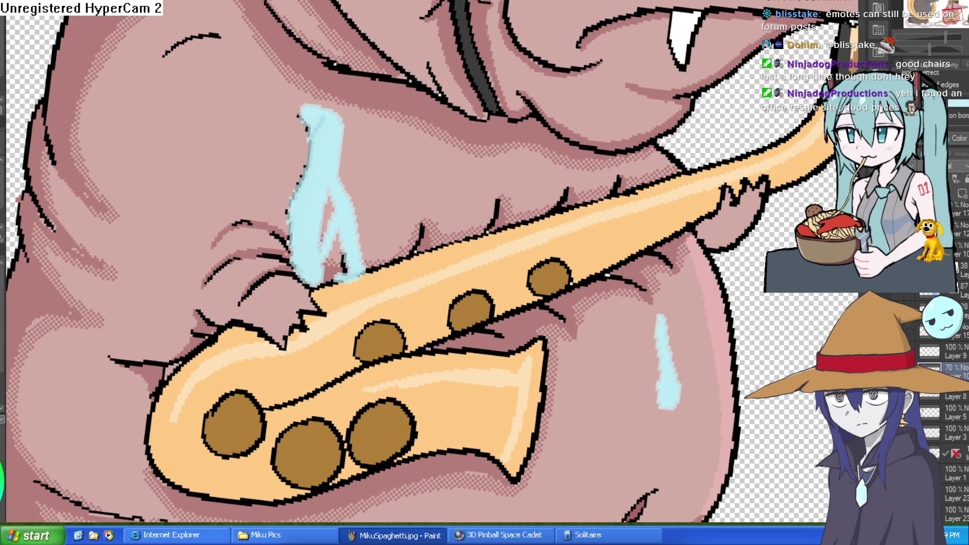
pyautogui.hotkey('ctrl', 'z')
pyautogui.hotkey('ctrl', 'z')
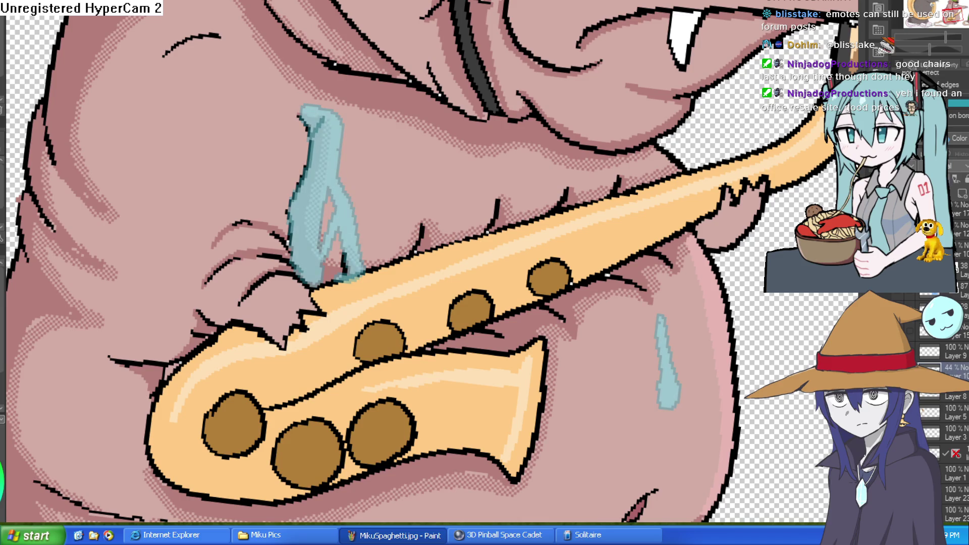
pyautogui.scroll(-6, 434, 262)
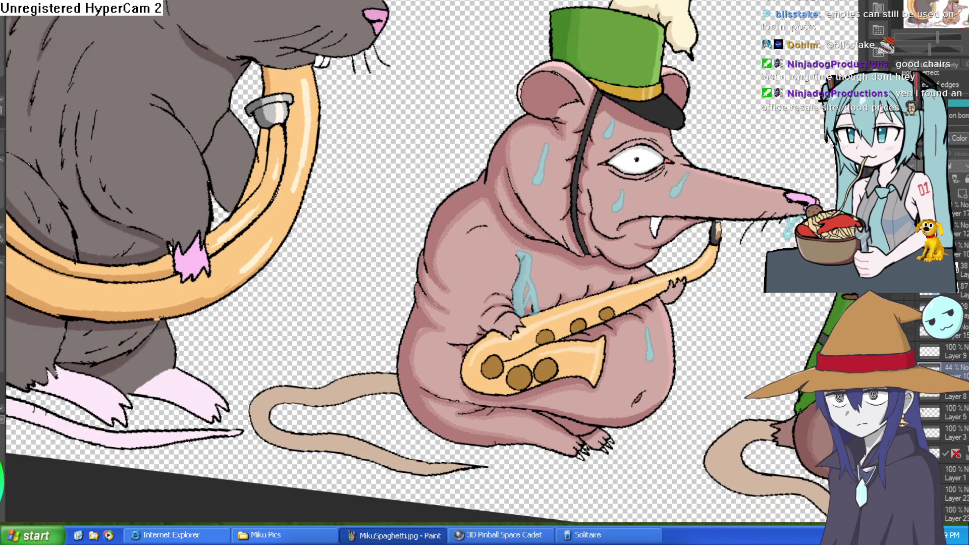
pyautogui.scroll(2, 727, 233)
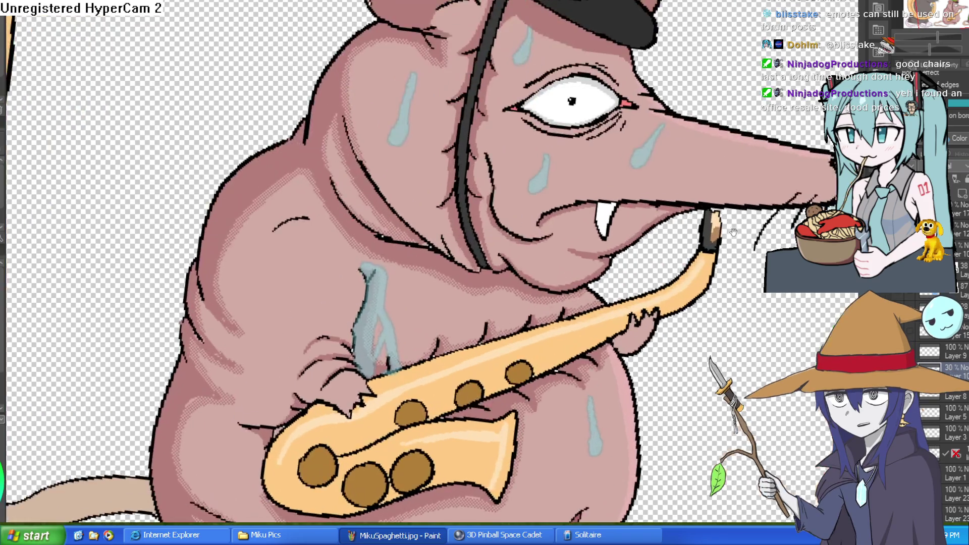
# Pan the view up to the saxophone rat's green hat.
pyautogui.moveTo(733, 233); pyautogui.dragTo(639, 296)
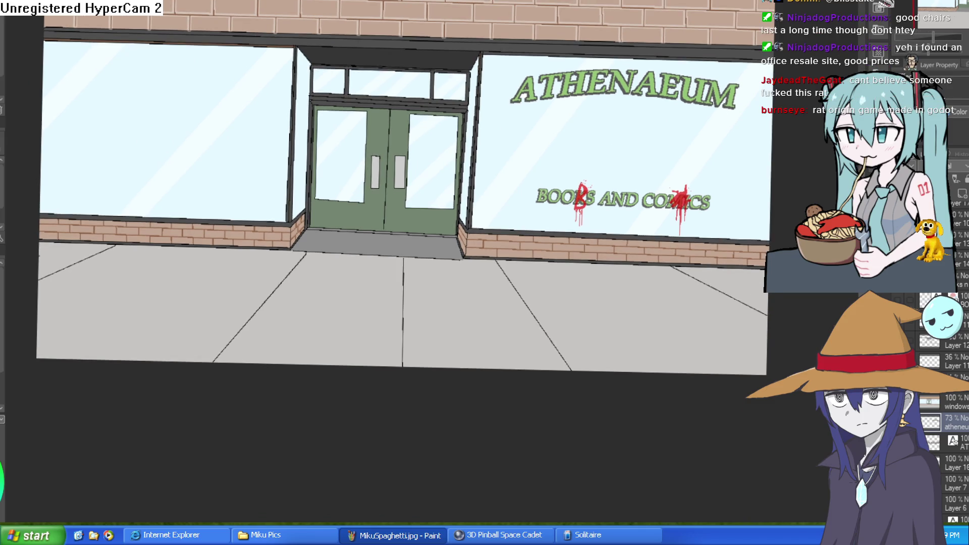
# Select the window, transom panes and left panel, and copy them onto a new layer.
pyautogui.scroll(4, 676, 144)
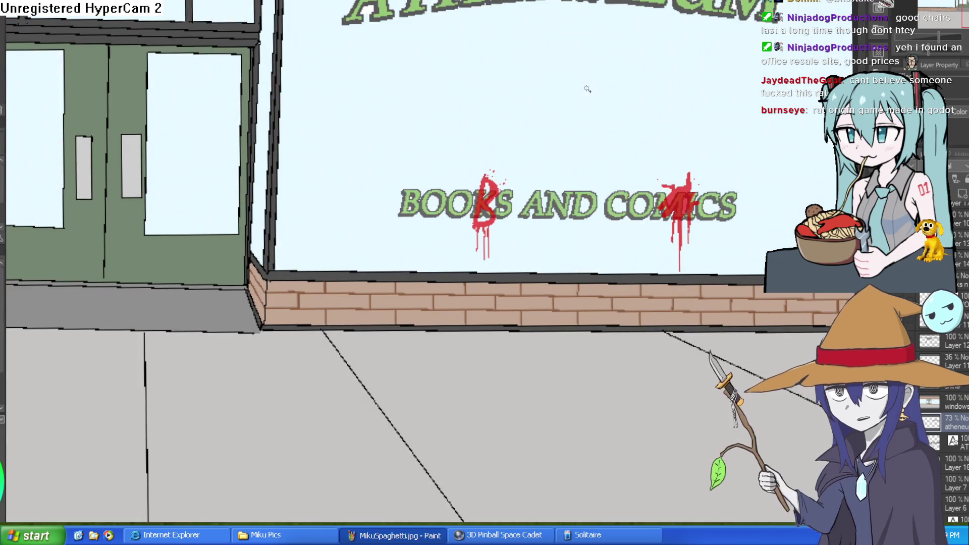
pyautogui.moveTo(304, 132); pyautogui.dragTo(567, 210)
pyautogui.click(530, 198)
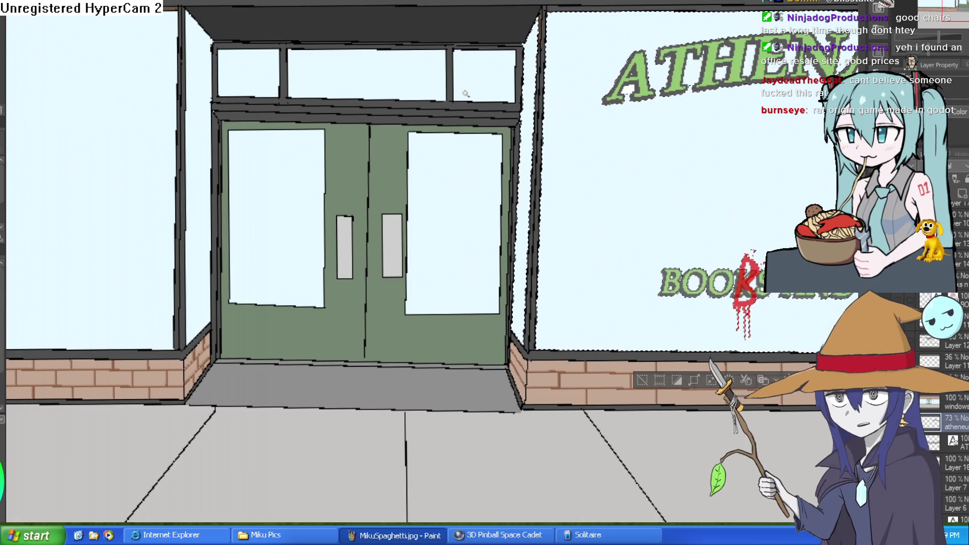
pyautogui.keyDown('shift'); pyautogui.click(401, 61); pyautogui.keyUp('shift')
pyautogui.keyDown('shift'); pyautogui.click(196, 159); pyautogui.keyUp('shift')
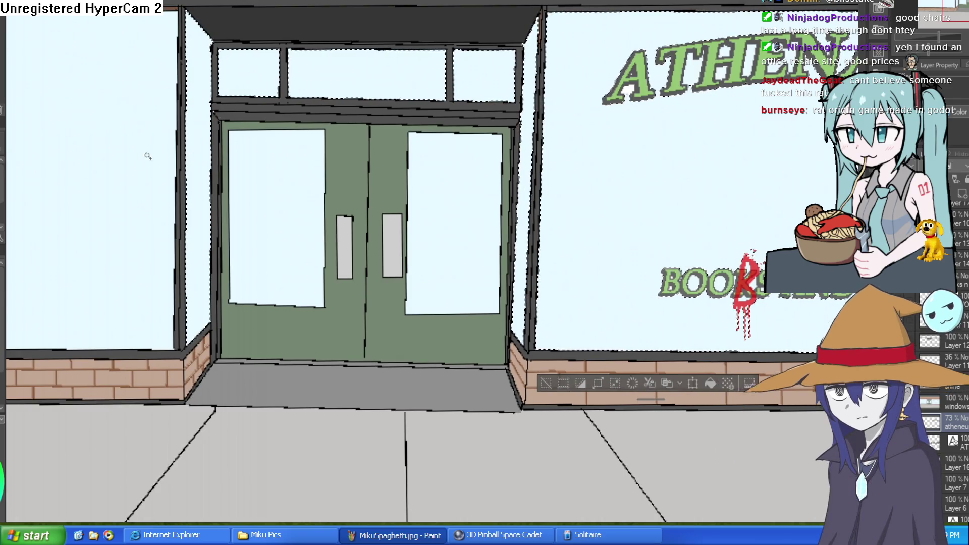
pyautogui.scroll(-3, 436, 292)
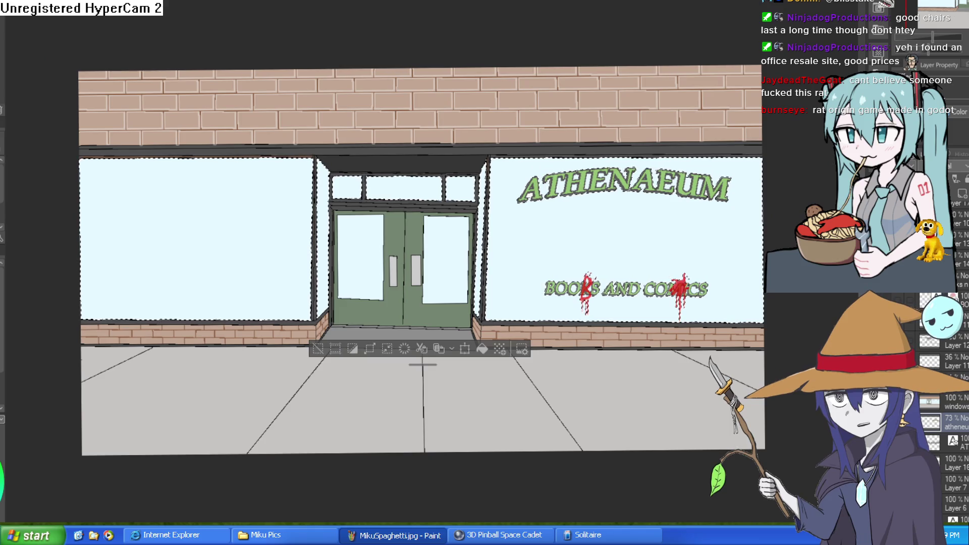
pyautogui.click(953, 401)
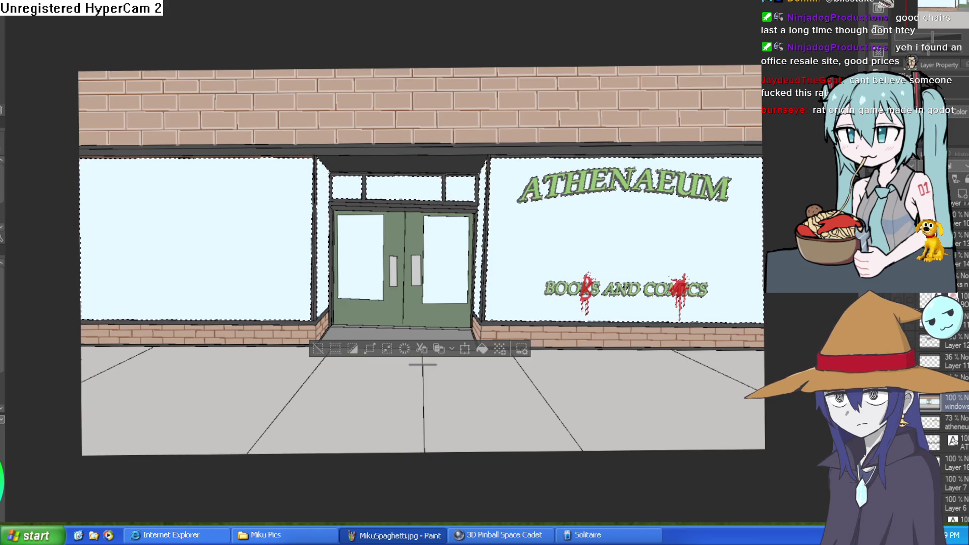
pyautogui.hotkey('ctrl', 'c')
pyautogui.hotkey('ctrl', 'v')
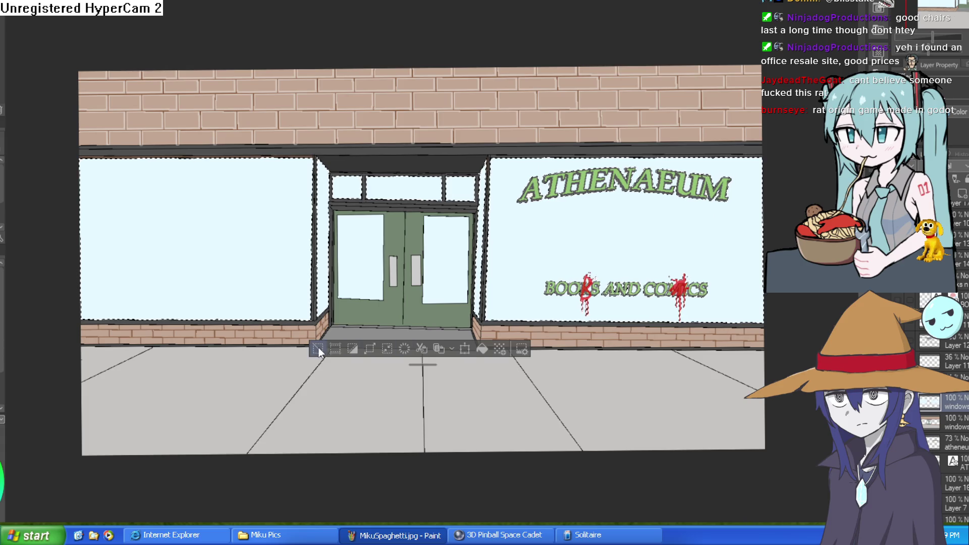
pyautogui.hotkey('ctrl', 'd')
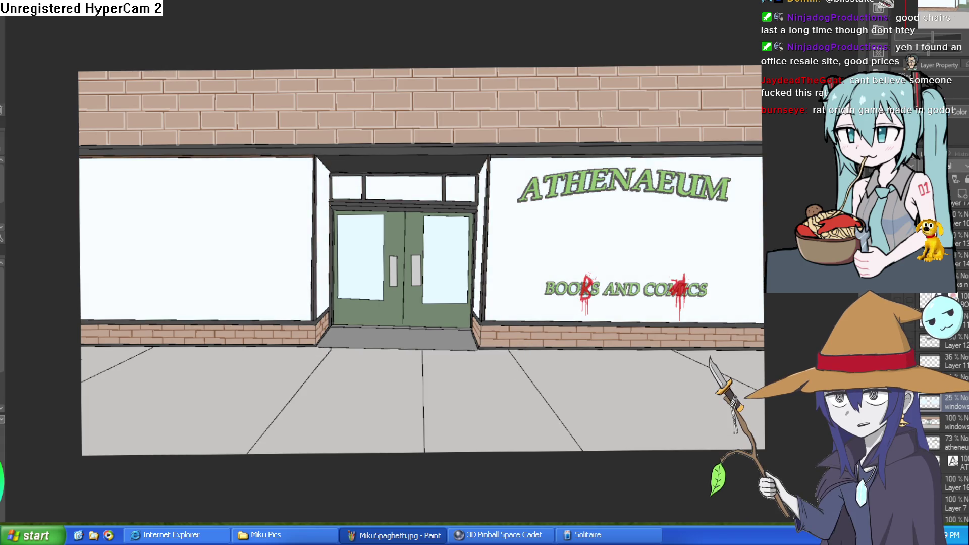
# On the original windows layer, remove the stray dark stroke and check the flat colours.
pyautogui.click(953, 422)
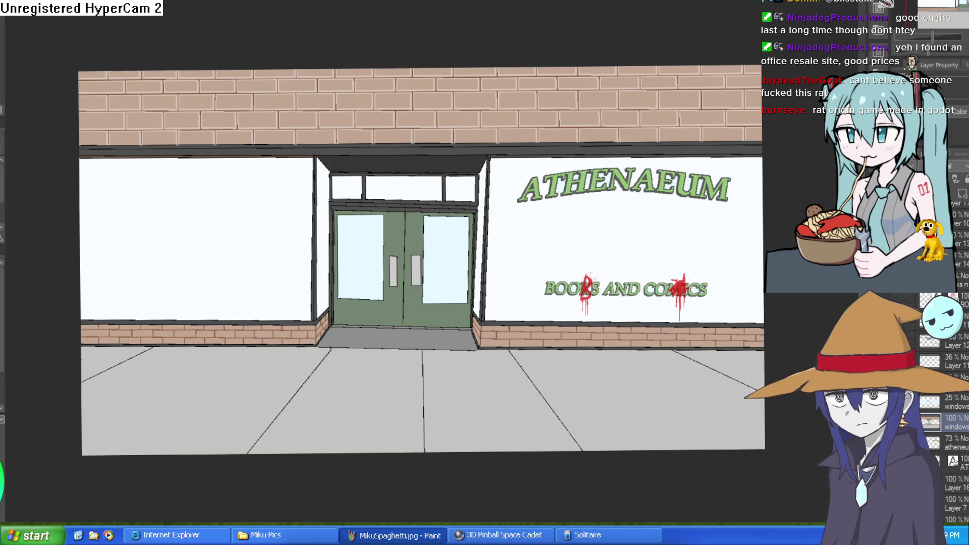
pyautogui.scroll(4, 566, 298)
pyautogui.moveTo(475, 343)
pyautogui.mouseDown()
pyautogui.moveTo(477, 212)
pyautogui.moveTo(525, 139)
pyautogui.mouseUp()
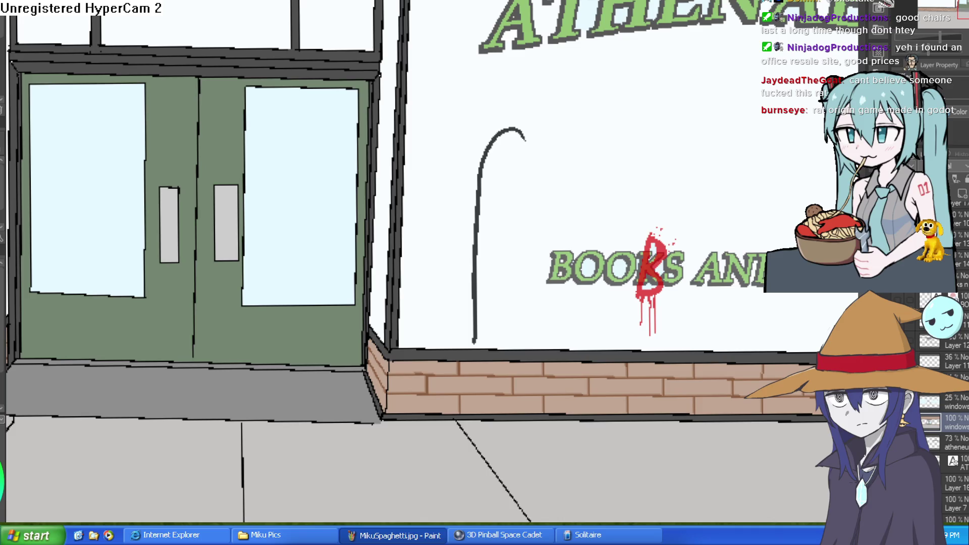
pyautogui.hotkey('ctrl', 'z')
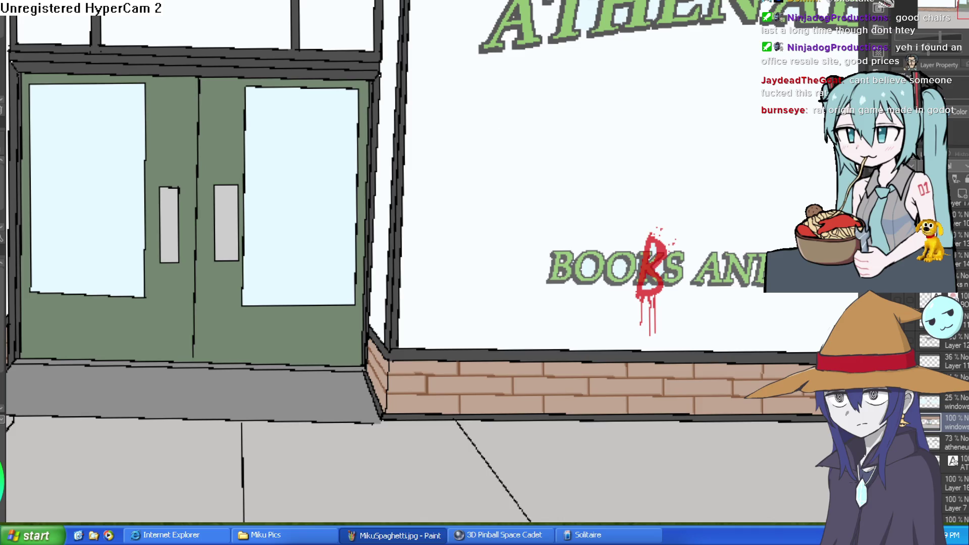
pyautogui.hotkey('ctrl', 'z')
pyautogui.hotkey('ctrl', 'y')
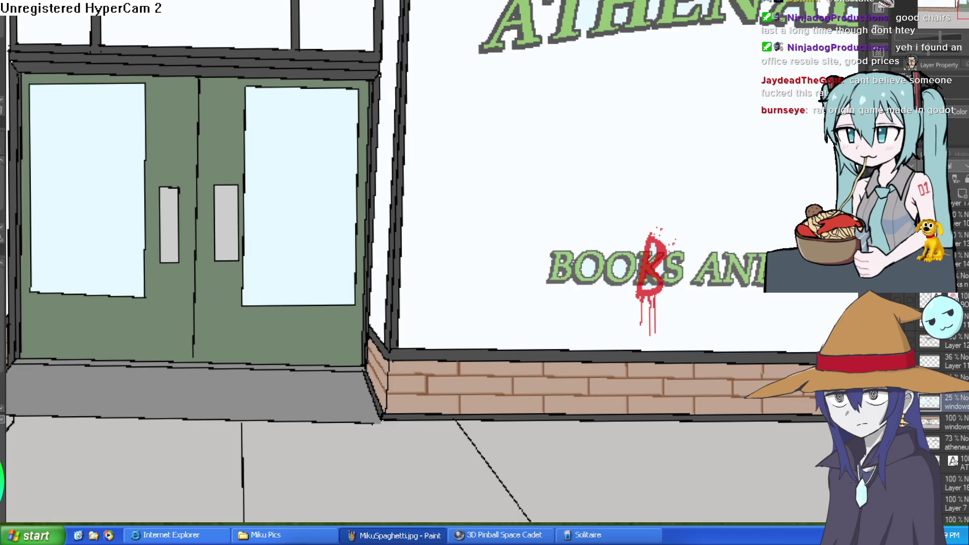
# Add a new empty layer above the windows and test two arch strokes, undoing both.
pyautogui.hotkey('ctrl', 'shift', 'n')
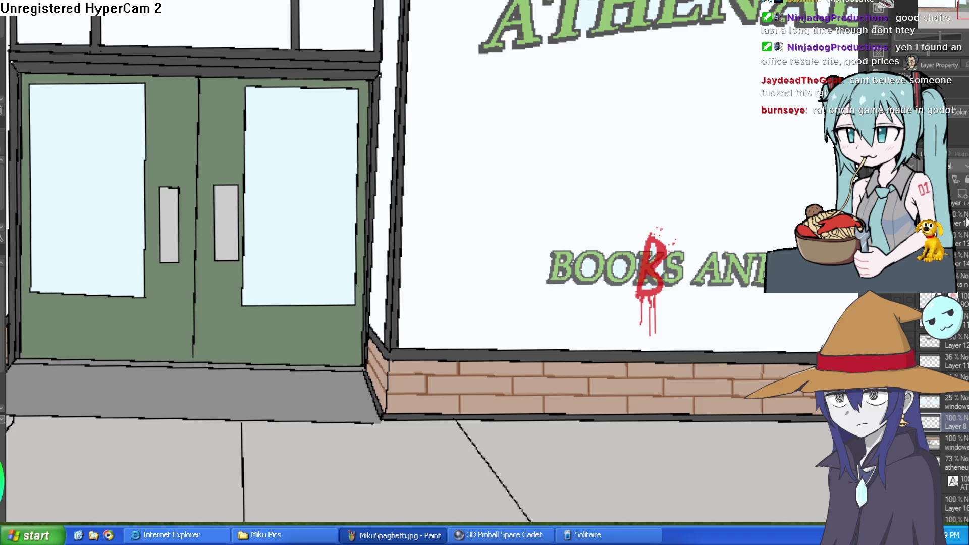
pyautogui.moveTo(477, 348)
pyautogui.mouseDown()
pyautogui.moveTo(477, 298)
pyautogui.moveTo(542, 283)
pyautogui.moveTo(542, 348)
pyautogui.mouseUp()
pyautogui.hotkey('ctrl', 'z')
pyautogui.moveTo(469, 273)
pyautogui.mouseDown()
pyautogui.moveTo(523, 223)
pyautogui.moveTo(519, 275)
pyautogui.mouseUp()
pyautogui.hotkey('ctrl', 'z')
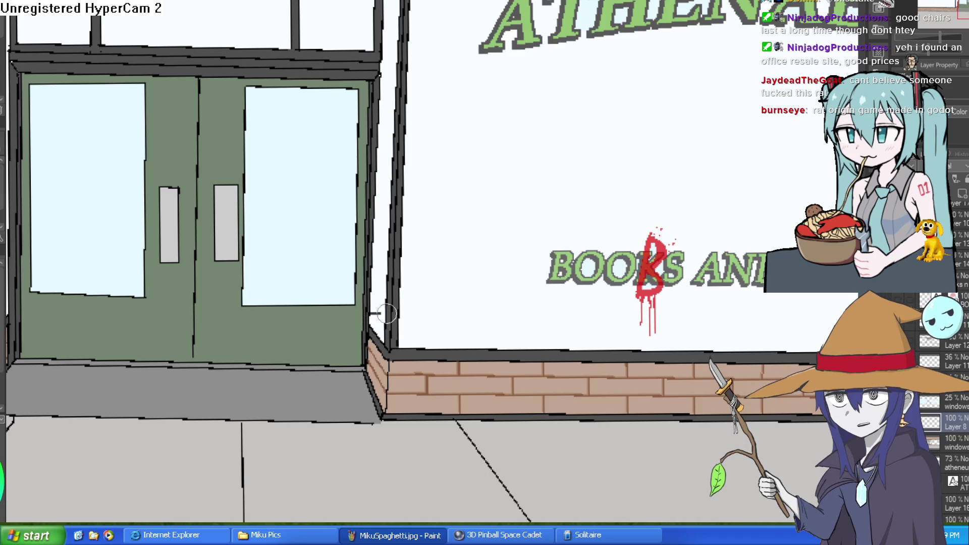
# Draw straight horizontal sill lines along the bottoms of the shop windows.
pyautogui.scroll(-1, 695, 343)
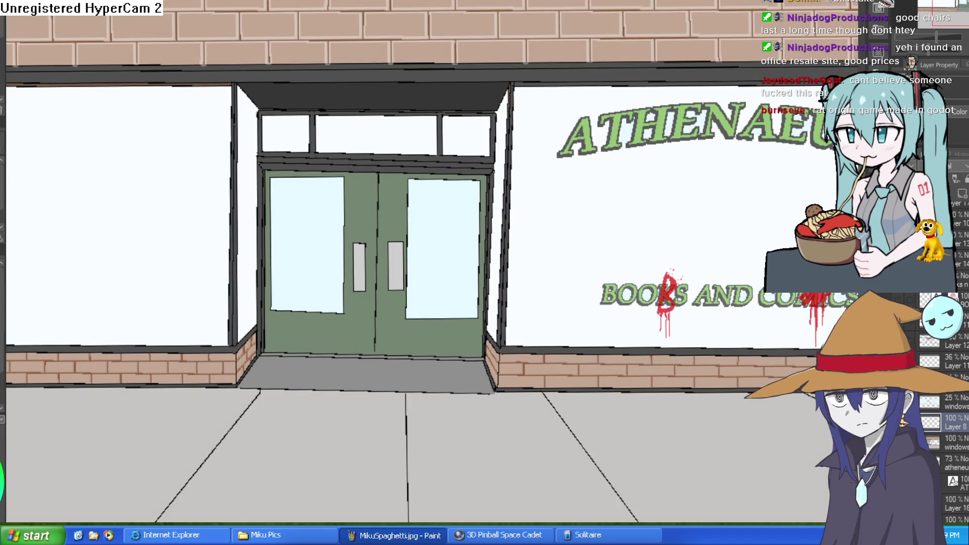
pyautogui.hscroll(3, 402, 307)
pyautogui.moveTo(390, 308)
pyautogui.mouseDown()
pyautogui.moveTo(827, 308)
pyautogui.moveTo(717, 299)
pyautogui.mouseUp()
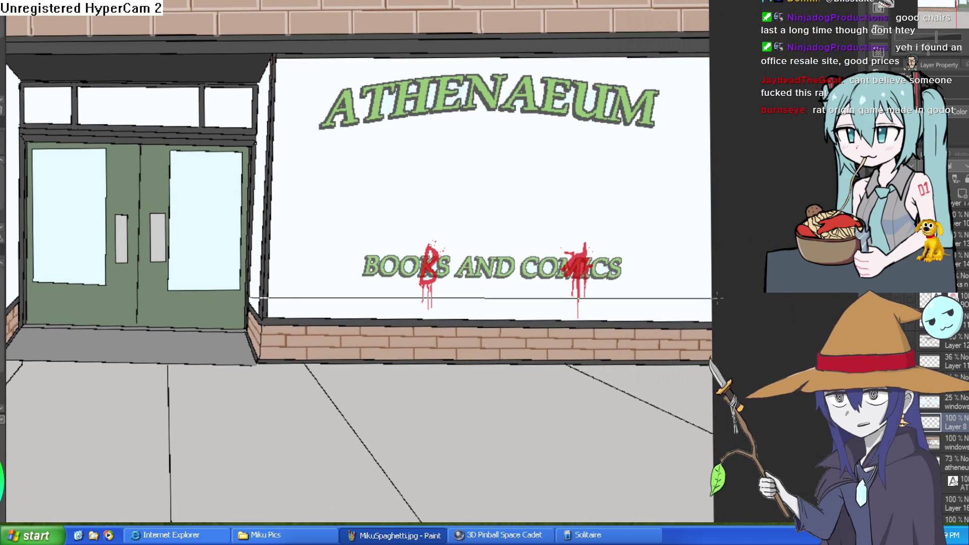
pyautogui.hscroll(-10, 515, 390)
pyautogui.moveTo(432, 388); pyautogui.dragTo(500, 391)
pyautogui.moveTo(612, 290); pyautogui.dragTo(201, 291)
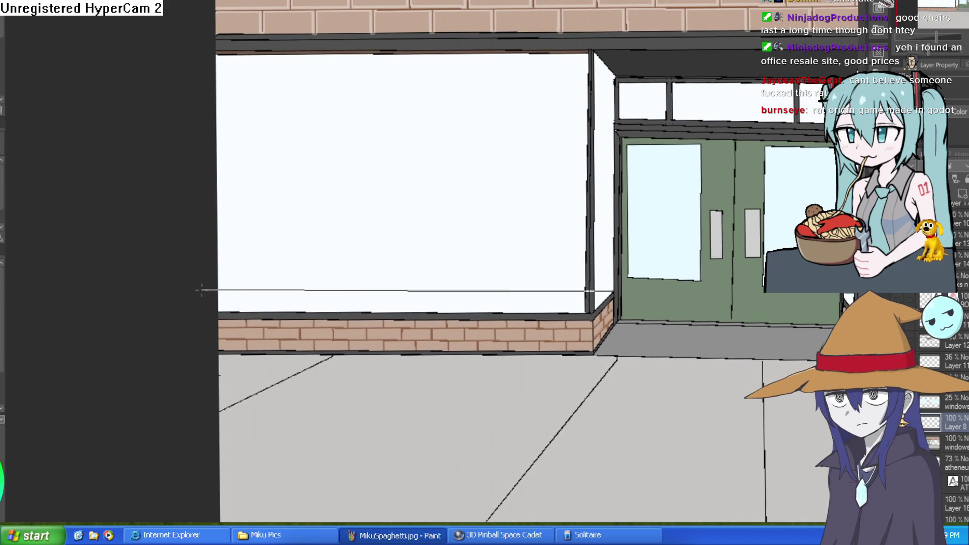
# Bucket-fill the ledge strips under both windows and the small gap beside the door frame.
pyautogui.hscroll(8, 513, 380)
pyautogui.hscroll(2, 615, 346)
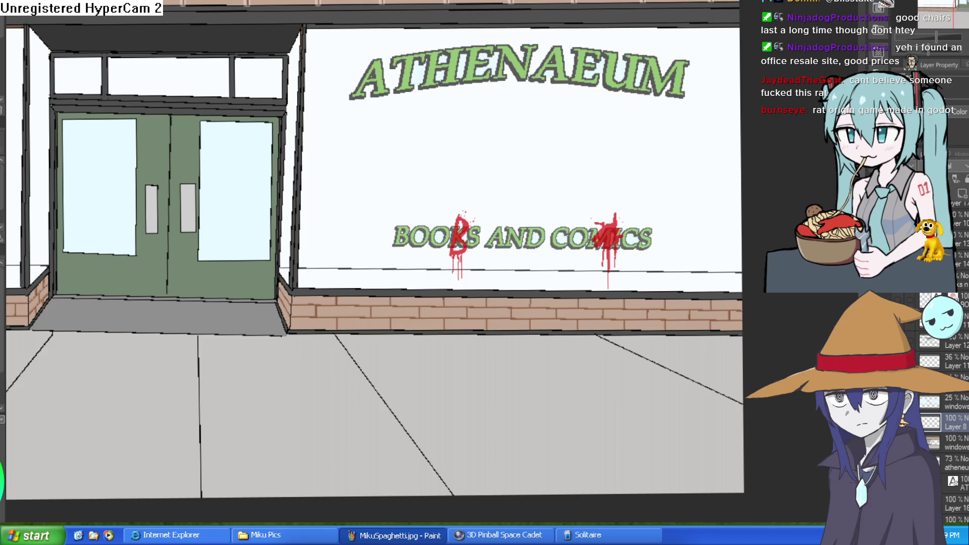
pyautogui.click(687, 281)
pyautogui.click(576, 284)
pyautogui.hscroll(-7, 465, 300)
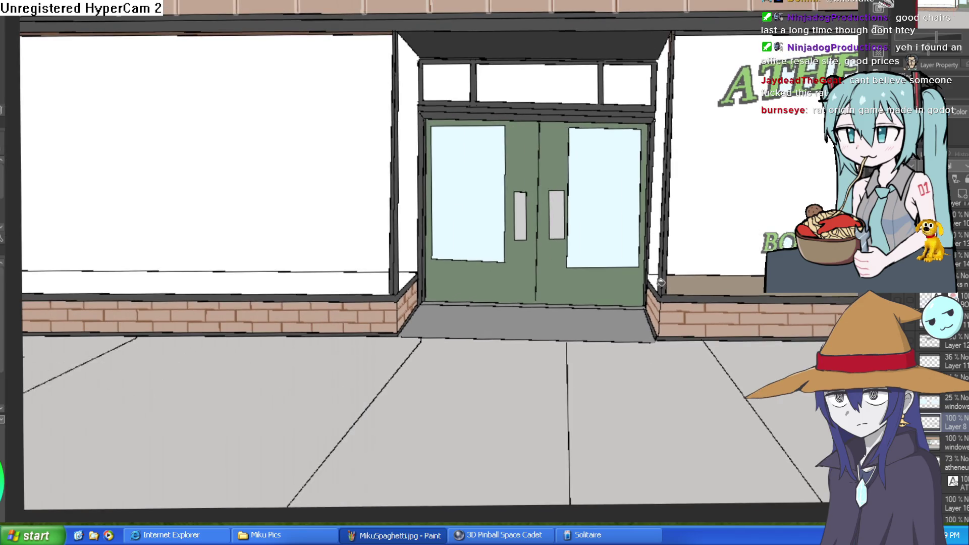
pyautogui.click(394, 278)
pyautogui.click(403, 277)
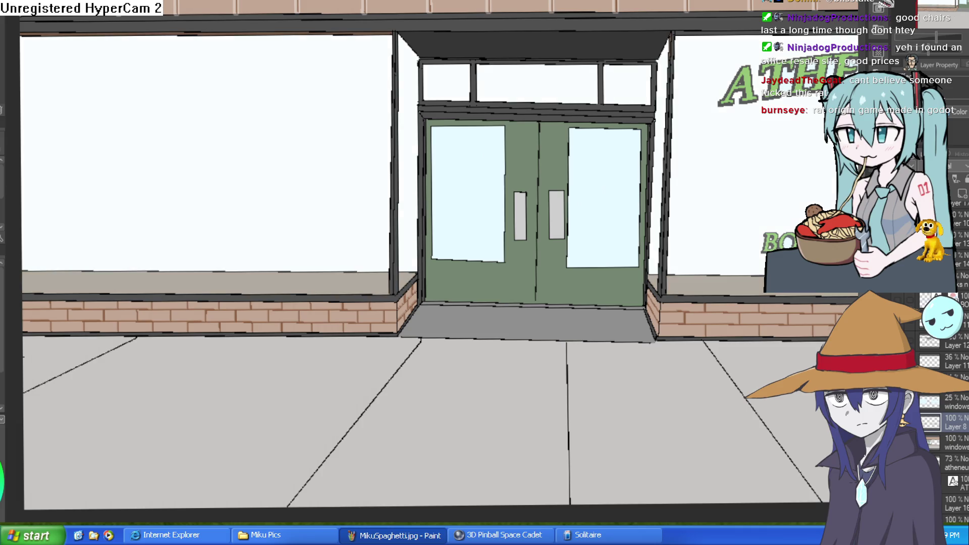
pyautogui.scroll(-1, 810, 399)
pyautogui.scroll(-3, 625, 364)
pyautogui.scroll(6, 625, 364)
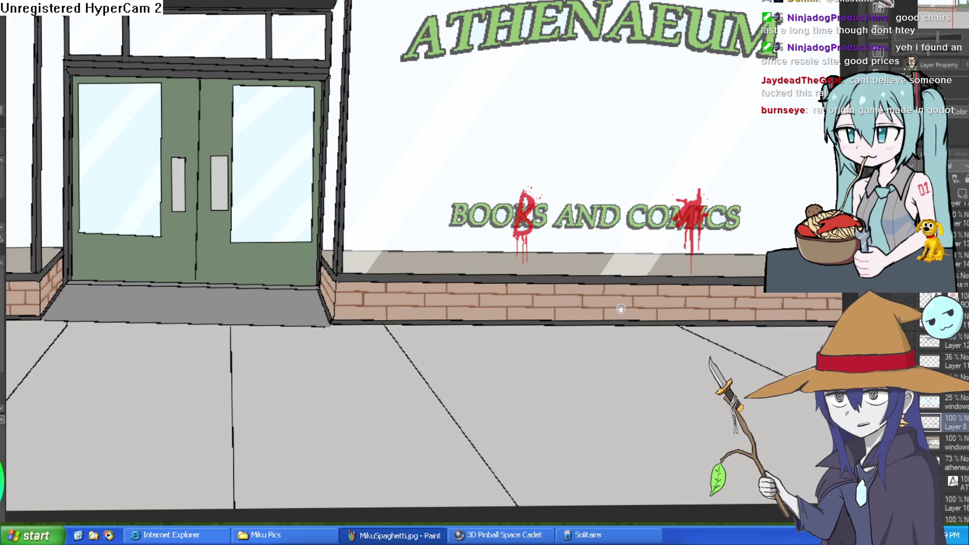
pyautogui.scroll(-2, 625, 325)
pyautogui.scroll(3, 676, 252)
pyautogui.scroll(2, 662, 249)
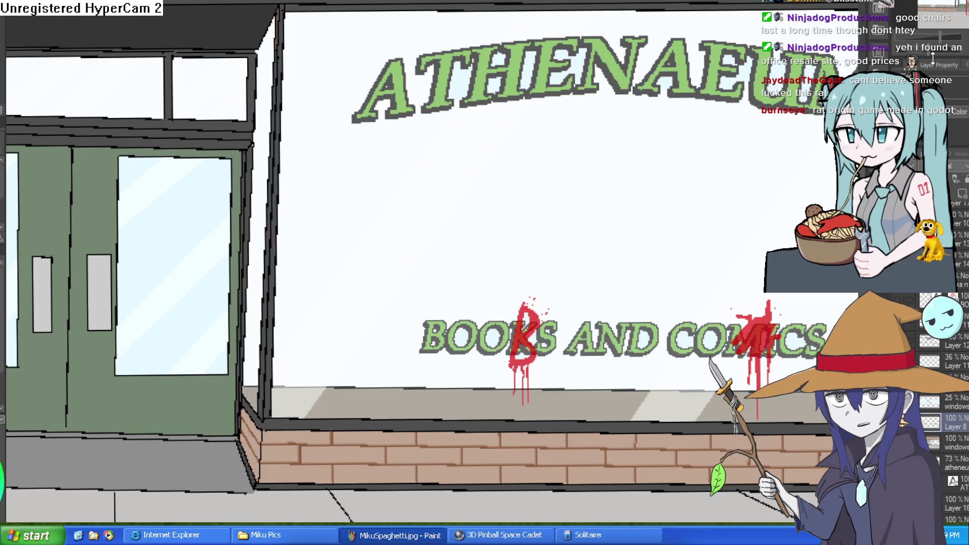
pyautogui.scroll(-8, 769, 231)
pyautogui.scroll(3, 769, 231)
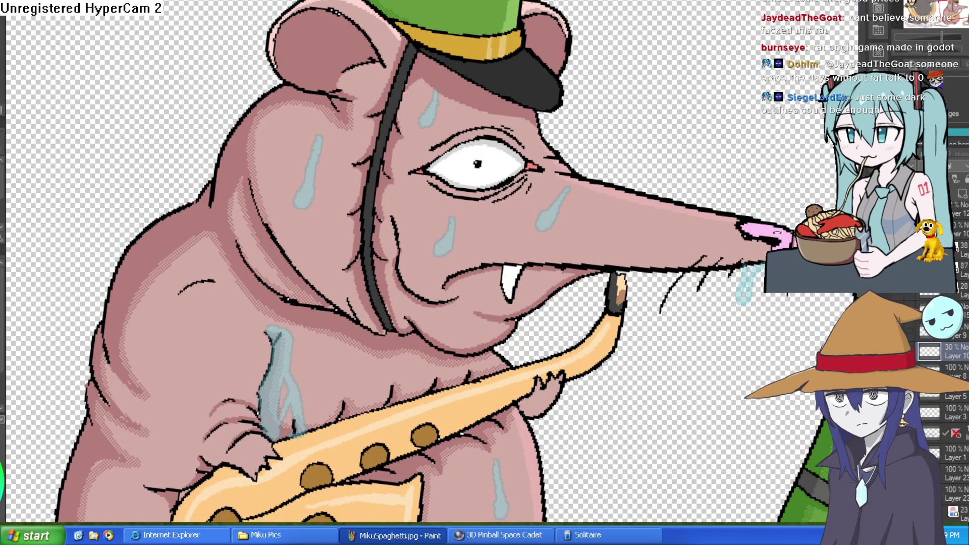
# On the saxophone rat drawing, create a new raster layer (Ctrl+Shift+N) for sweat-drop highlights.
pyautogui.scroll(5, 632, 232)
pyautogui.scroll(-2, 631, 232)
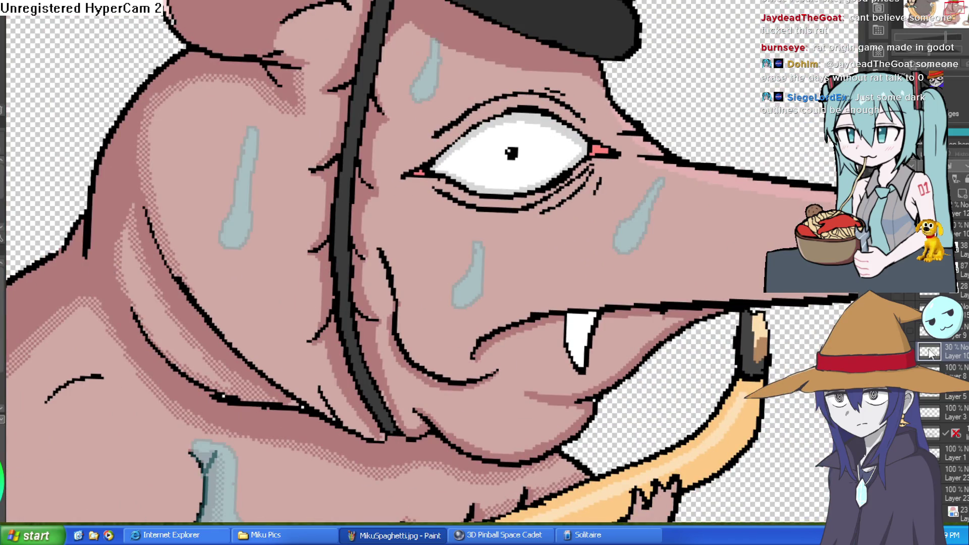
pyautogui.hotkey('ctrl', 'shift', 'n')
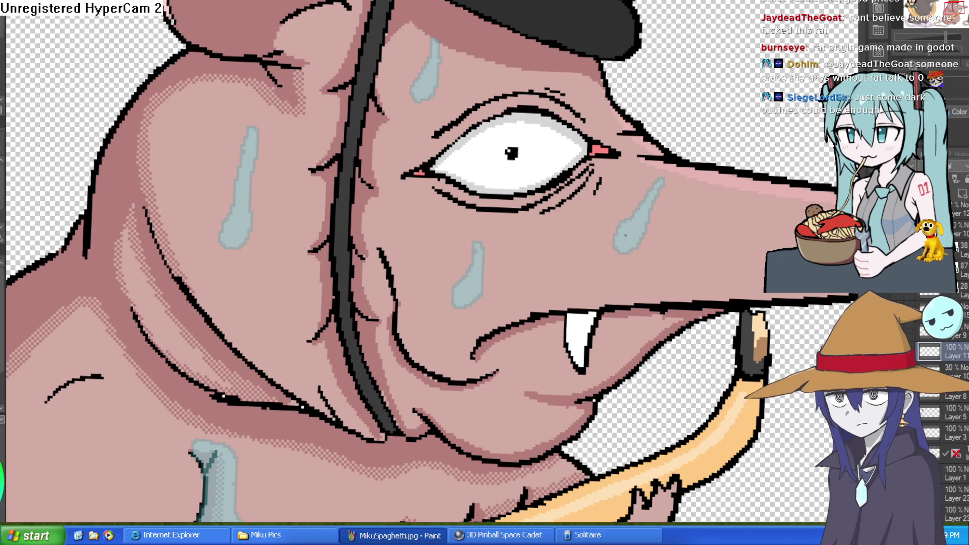
pyautogui.scroll(2, 625, 236)
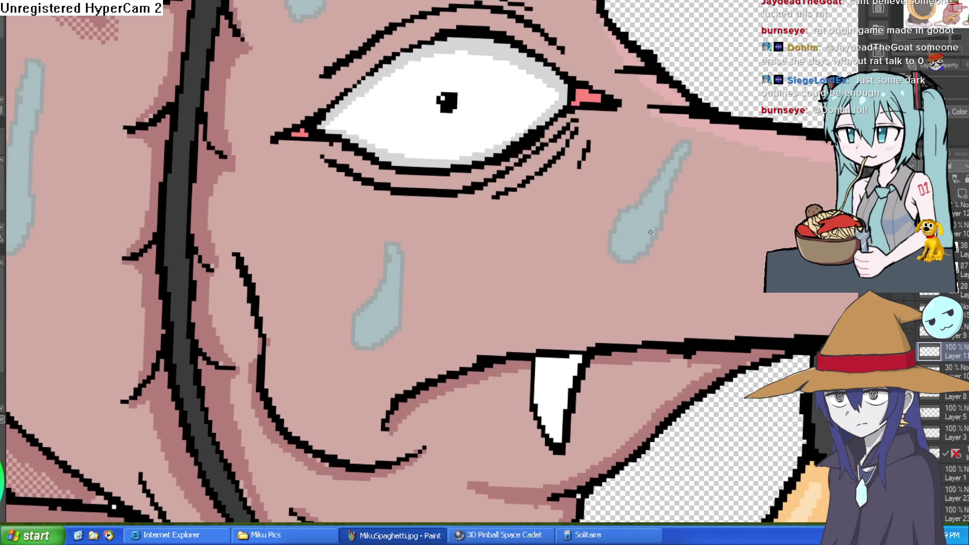
# Paint white glints in the face sweat drop and streaks down both sides of the large arm drip.
pyautogui.moveTo(626, 228)
pyautogui.mouseDown()
pyautogui.moveTo(624, 241)
pyautogui.moveTo(629, 221)
pyautogui.mouseUp()
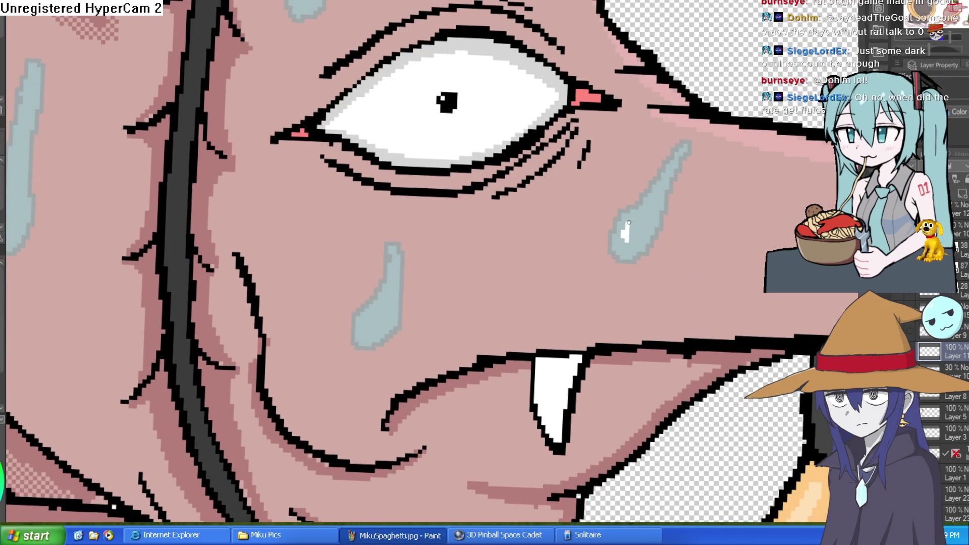
pyautogui.moveTo(396, 269)
pyautogui.mouseDown()
pyautogui.moveTo(493, 296)
pyautogui.moveTo(377, 79)
pyautogui.moveTo(386, 84)
pyautogui.mouseUp()
pyautogui.moveTo(314, 332)
pyautogui.mouseDown()
pyautogui.moveTo(458, 113)
pyautogui.moveTo(532, 67)
pyautogui.mouseUp()
pyautogui.moveTo(313, 172)
pyautogui.mouseDown()
pyautogui.moveTo(303, 215)
pyautogui.moveTo(317, 305)
pyautogui.mouseUp()
pyautogui.moveTo(329, 101); pyautogui.dragTo(322, 151)
pyautogui.moveTo(305, 60); pyautogui.dragTo(310, 60)
pyautogui.moveTo(361, 192); pyautogui.dragTo(374, 240)
pyautogui.moveTo(382, 264); pyautogui.dragTo(384, 275)
pyautogui.scroll(-5, 398, 265)
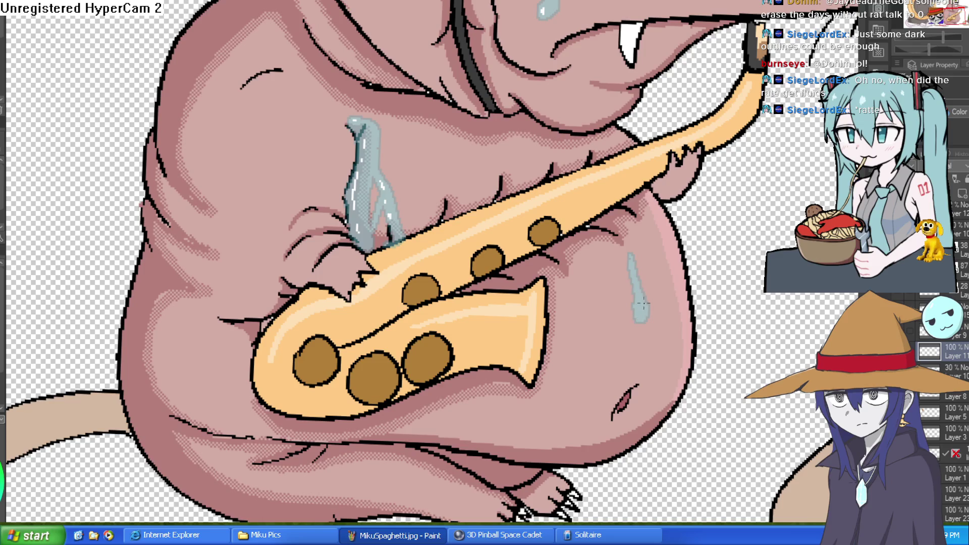
pyautogui.scroll(-4, 724, 277)
pyautogui.moveTo(725, 277); pyautogui.dragTo(692, 307)
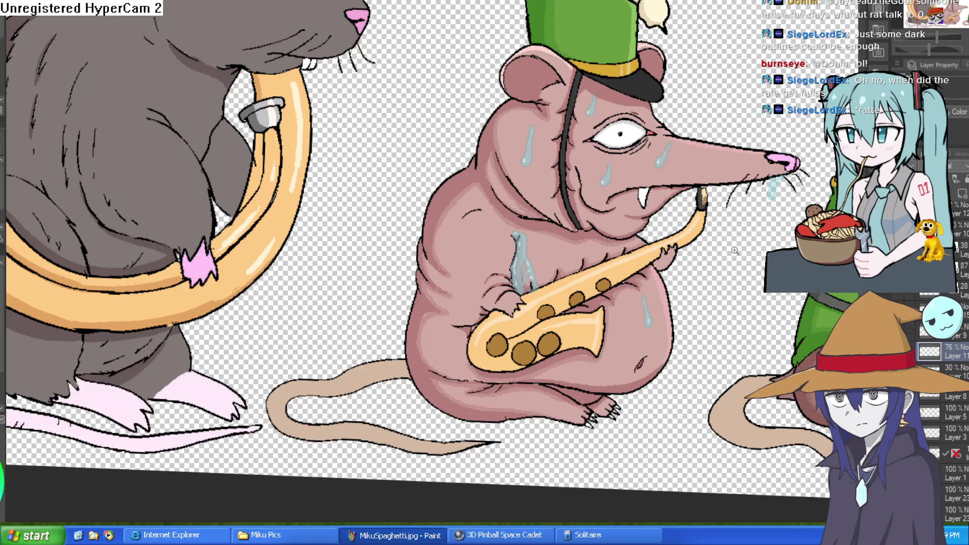
# On the sweat-drop colour layer, repaint the drip's inner lines in light cyan.
pyautogui.scroll(6, 732, 251)
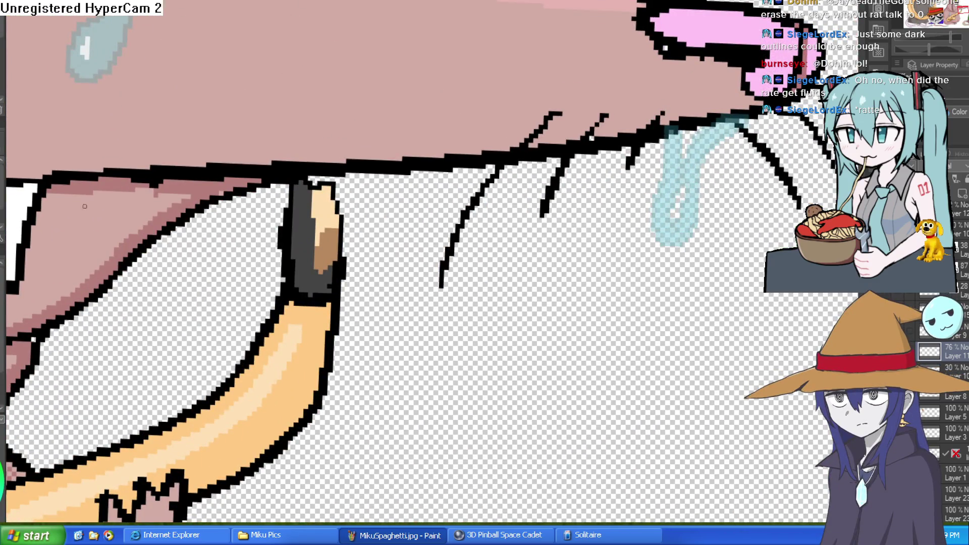
pyautogui.click(954, 372)
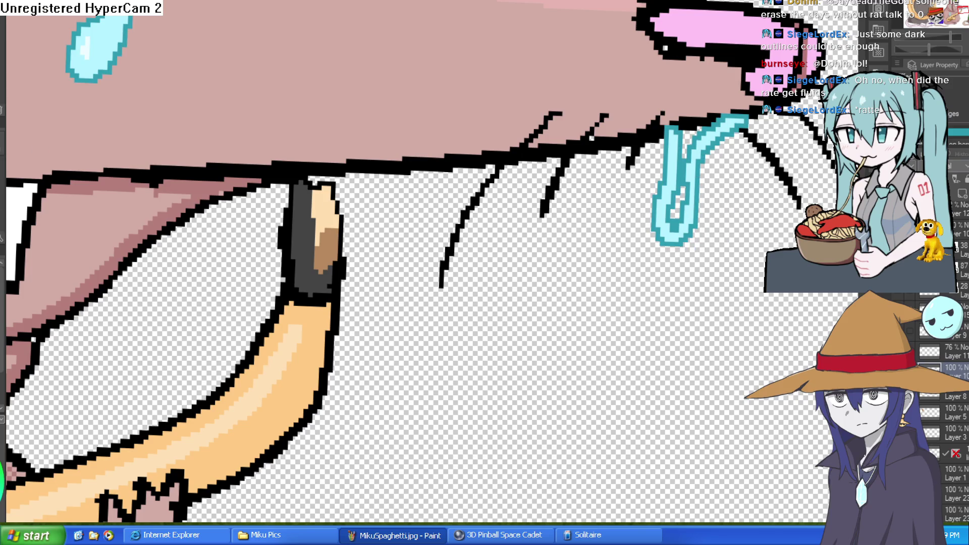
pyautogui.hotkey('ctrl', 'z')
pyautogui.hotkey('ctrl', 'z')
pyautogui.hotkey('ctrl', 'z')
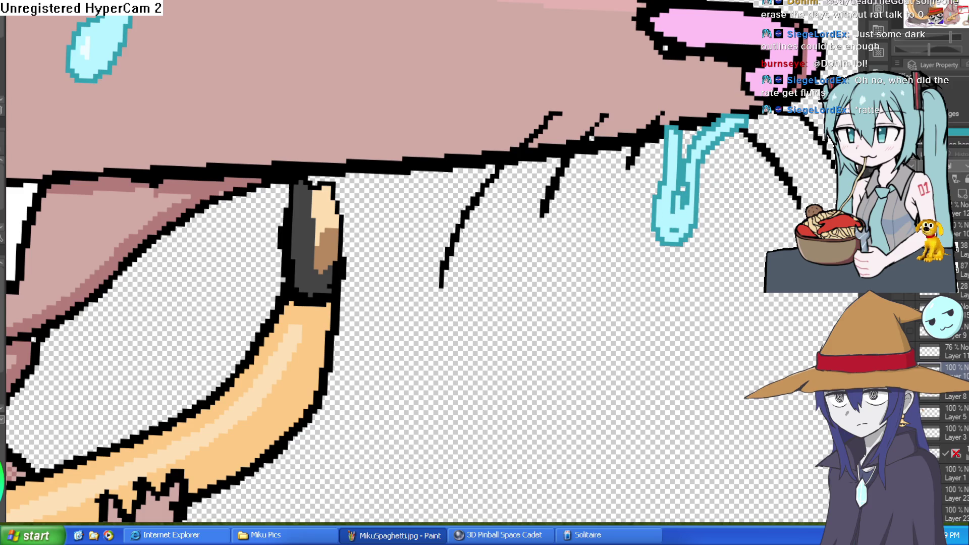
pyautogui.moveTo(671, 233)
pyautogui.mouseDown()
pyautogui.moveTo(672, 176)
pyautogui.moveTo(714, 132)
pyautogui.mouseUp()
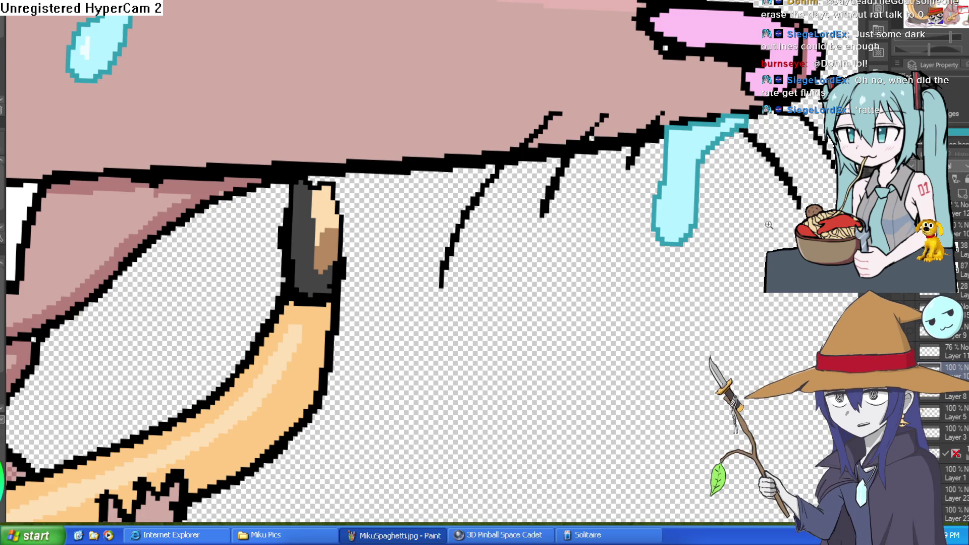
pyautogui.scroll(-1, 684, 227)
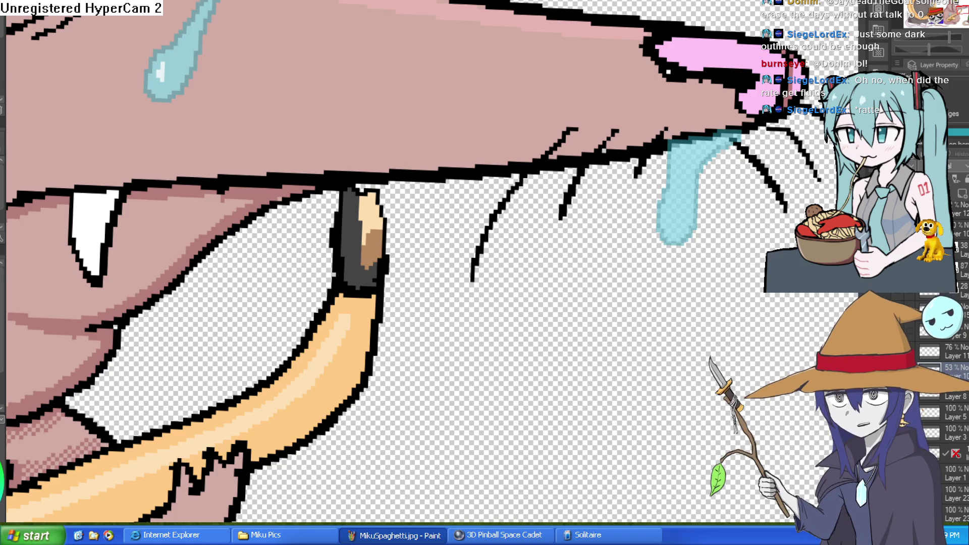
pyautogui.scroll(3, 677, 197)
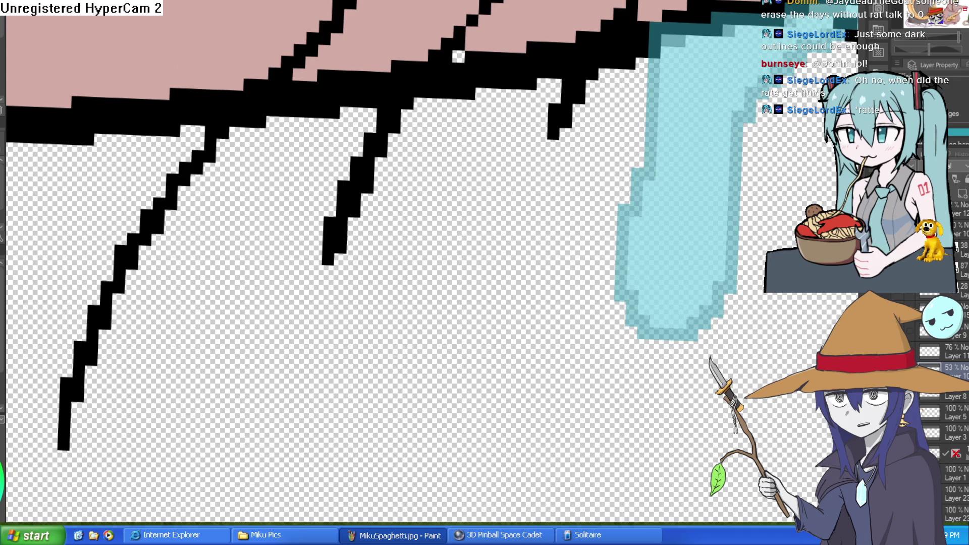
# Paint a pale highlight inside the drip on the highlight layer.
pyautogui.click(931, 351)
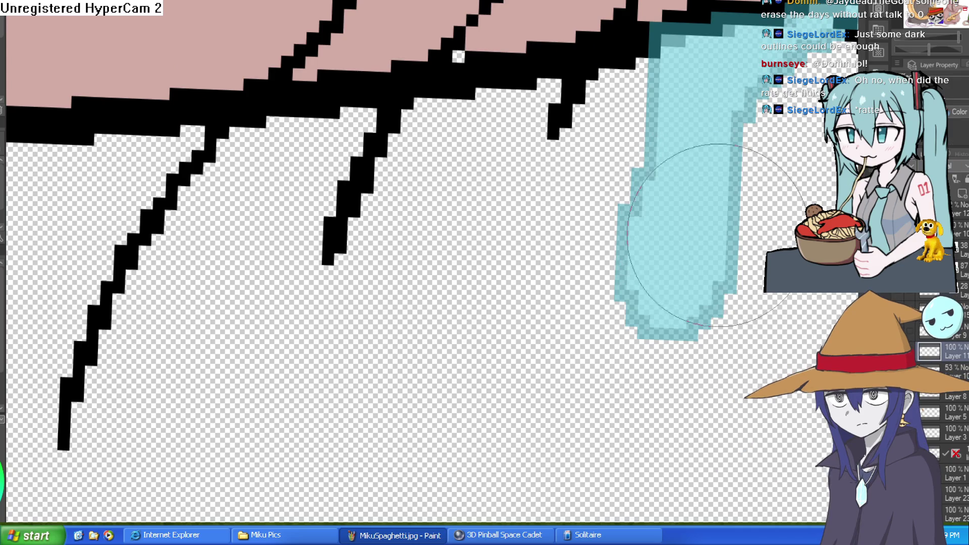
pyautogui.moveTo(709, 224); pyautogui.dragTo(684, 286)
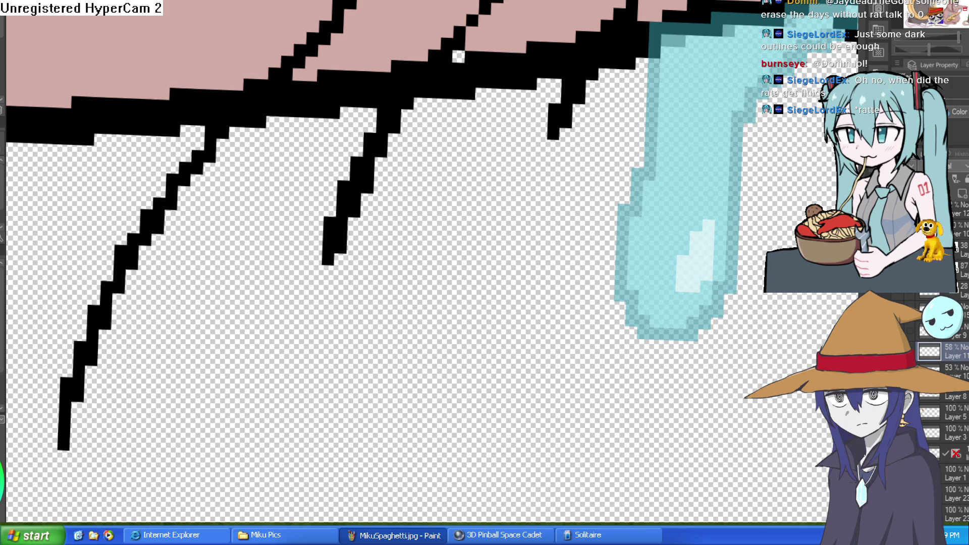
pyautogui.scroll(-8, 735, 230)
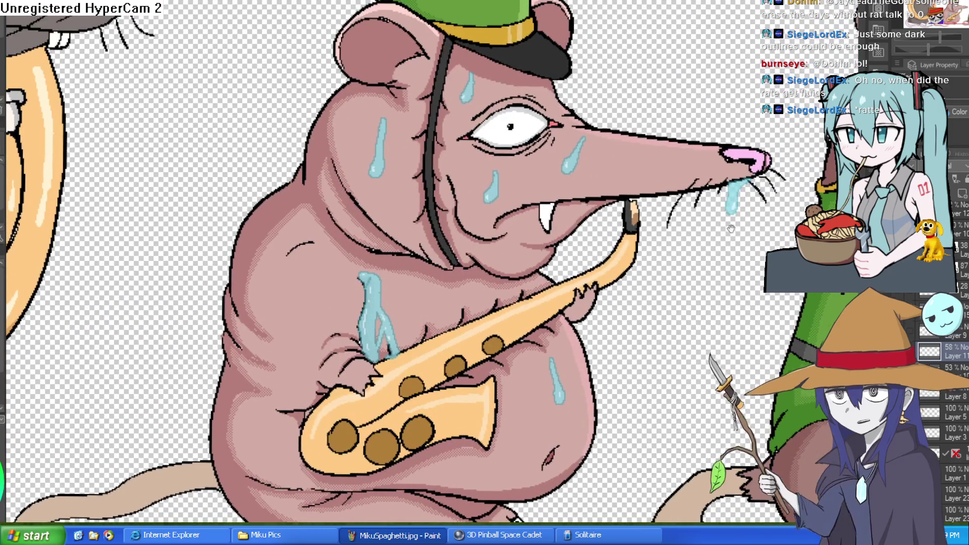
pyautogui.scroll(-3, 734, 229)
# Set the drip layer's opacity to 35% and pan to view the rat's head and saxophone.
pyautogui.click(954, 372)
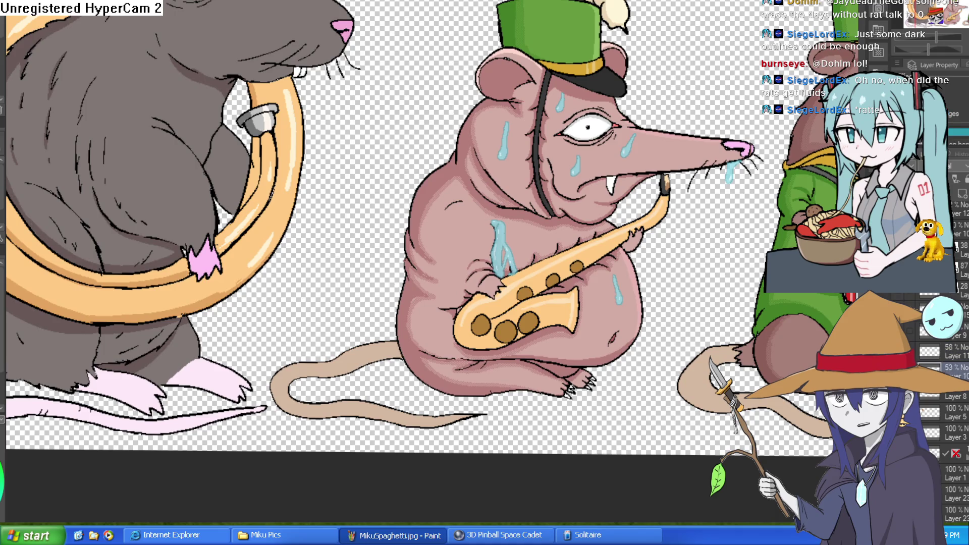
pyautogui.moveTo(927, 49); pyautogui.dragTo(932, 49)
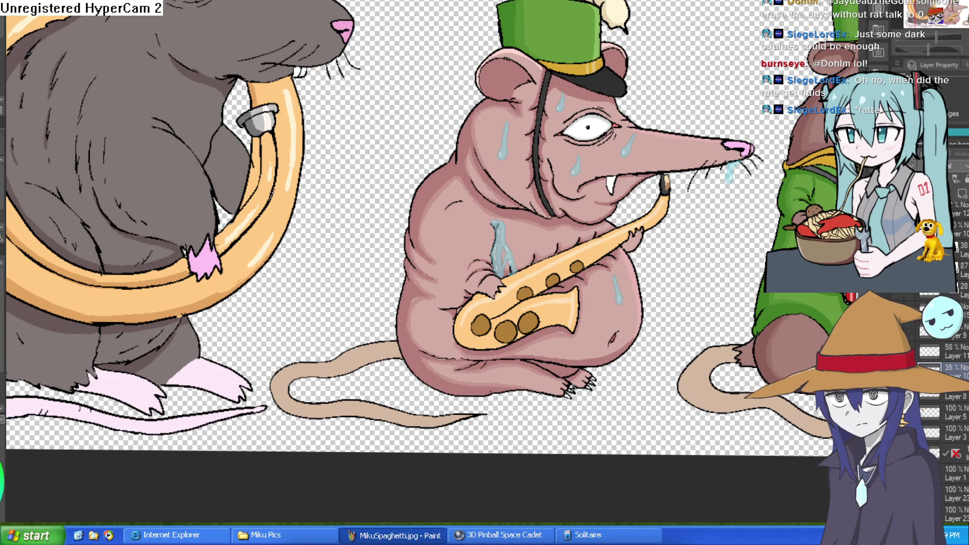
pyautogui.scroll(4, 664, 299)
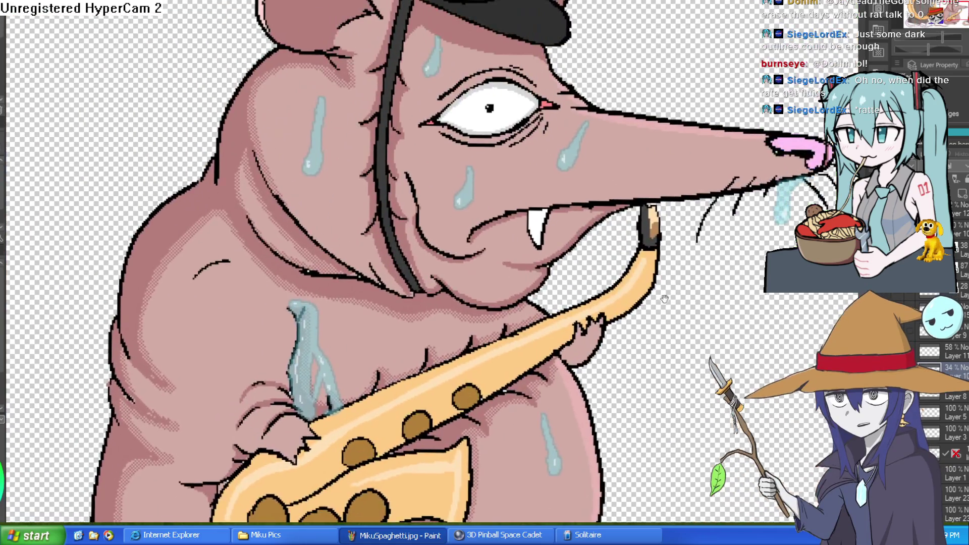
pyautogui.moveTo(665, 299); pyautogui.dragTo(684, 337)
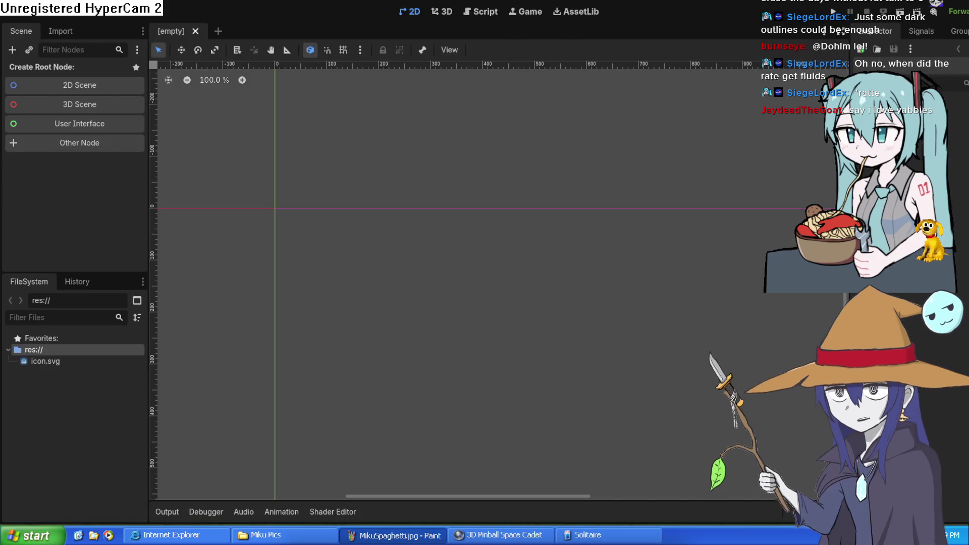
pyautogui.moveTo(396, 302)
pyautogui.mouseDown()
pyautogui.moveTo(426, 303)
pyautogui.moveTo(461, 279)
pyautogui.moveTo(469, 210)
pyautogui.mouseUp()
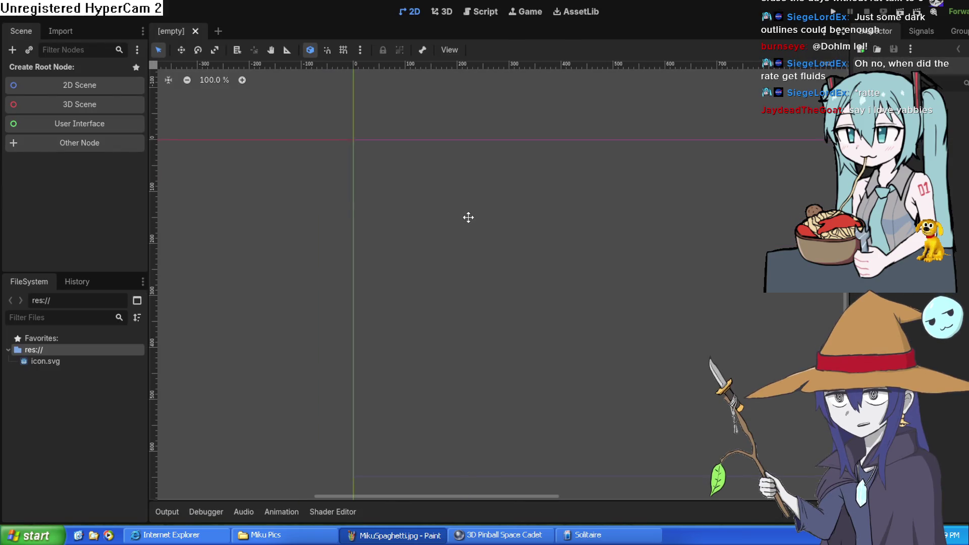
# Create a Node2D root for the empty Godot scene using the 2D Scene option.
pyautogui.click(73, 90)
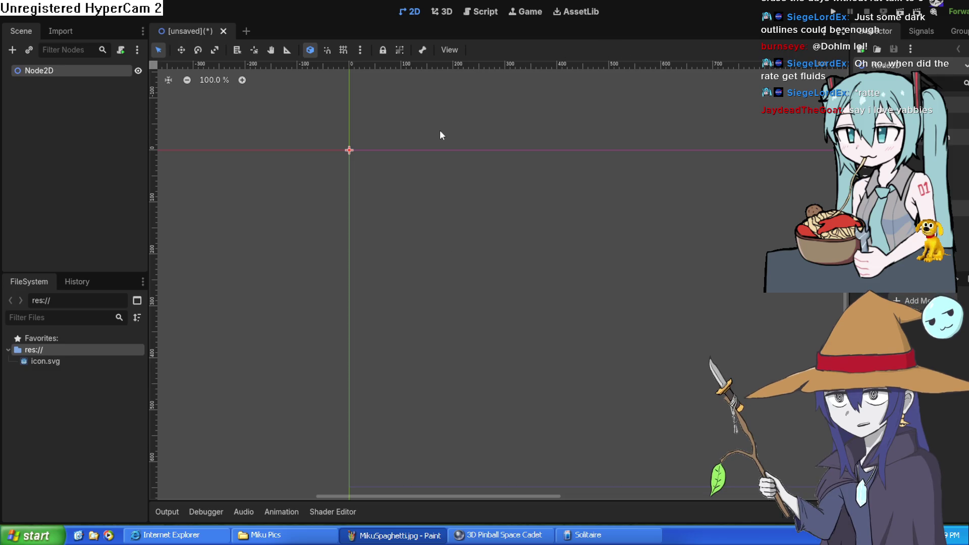
pyautogui.scroll(5, 412, 104)
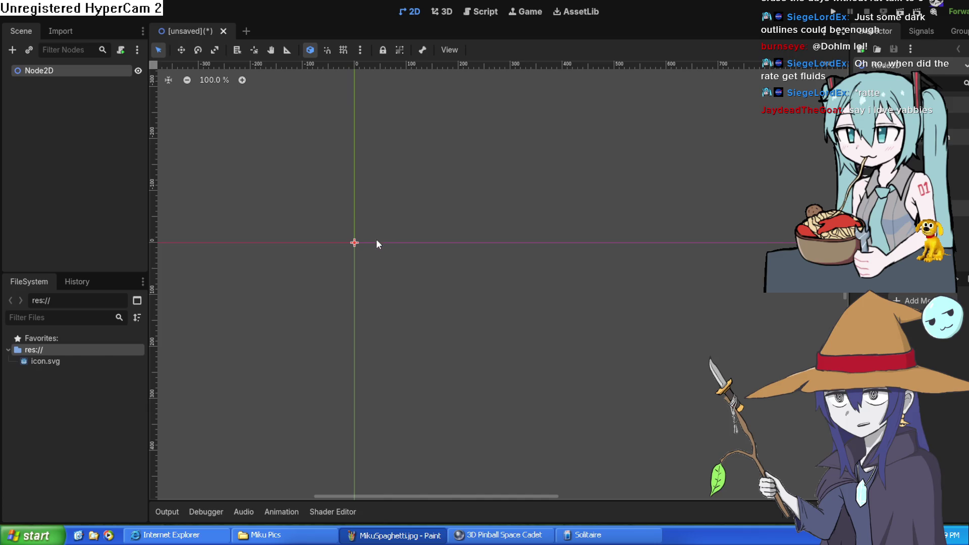
pyautogui.scroll(-5, 399, 230)
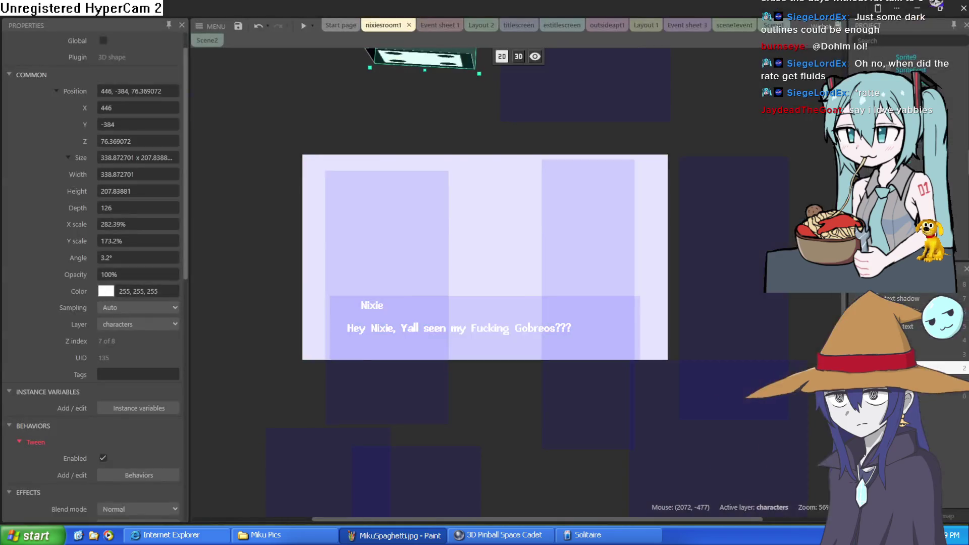
# Scroll through the nixiesroom1 layout, then switch back to the Clip Studio Paint rat painting.
pyautogui.scroll(3, 659, 173)
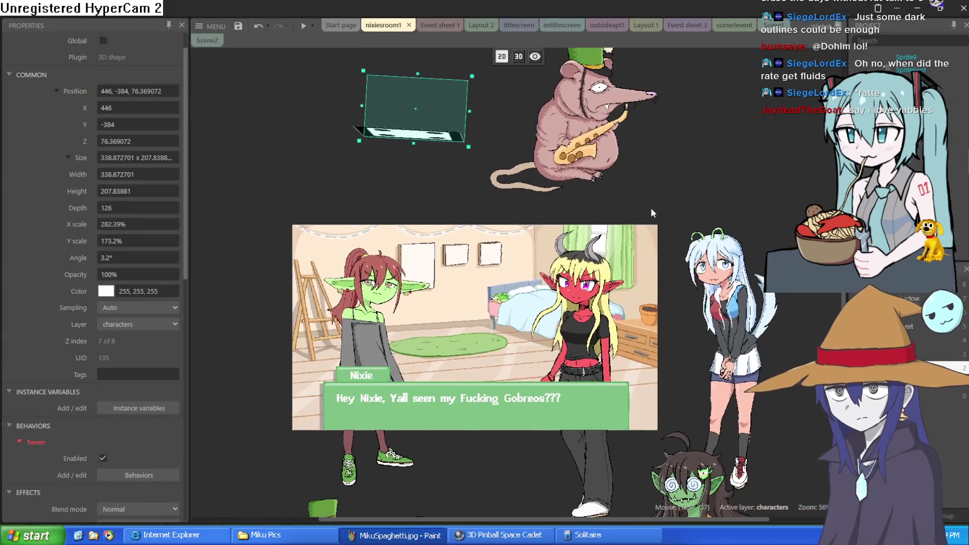
pyautogui.scroll(-2, 723, 83)
pyautogui.click(918, 7)
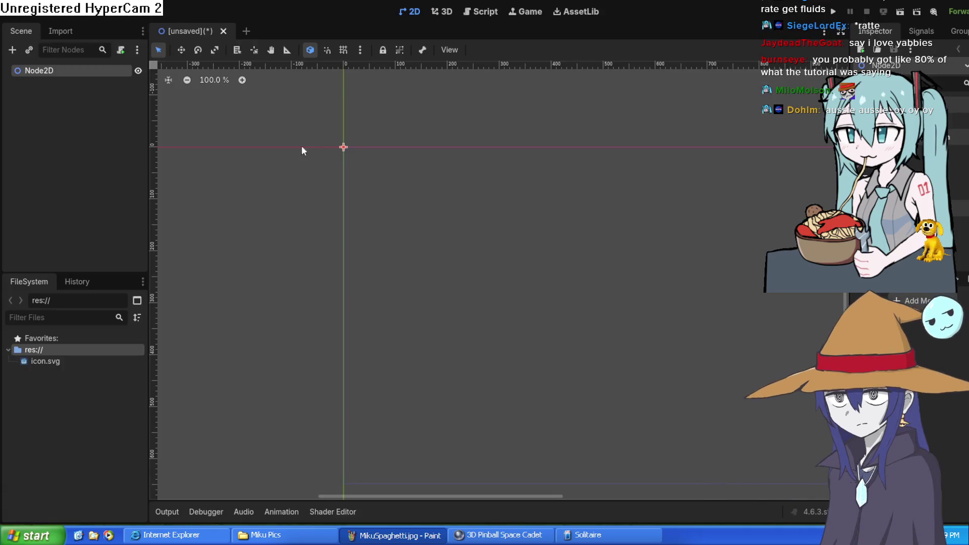
# Pan the Godot 2D viewport to re-centre the scene origin.
pyautogui.moveTo(302, 150)
pyautogui.mouseDown()
pyautogui.moveTo(350, 247)
pyautogui.moveTo(362, 227)
pyautogui.mouseUp()
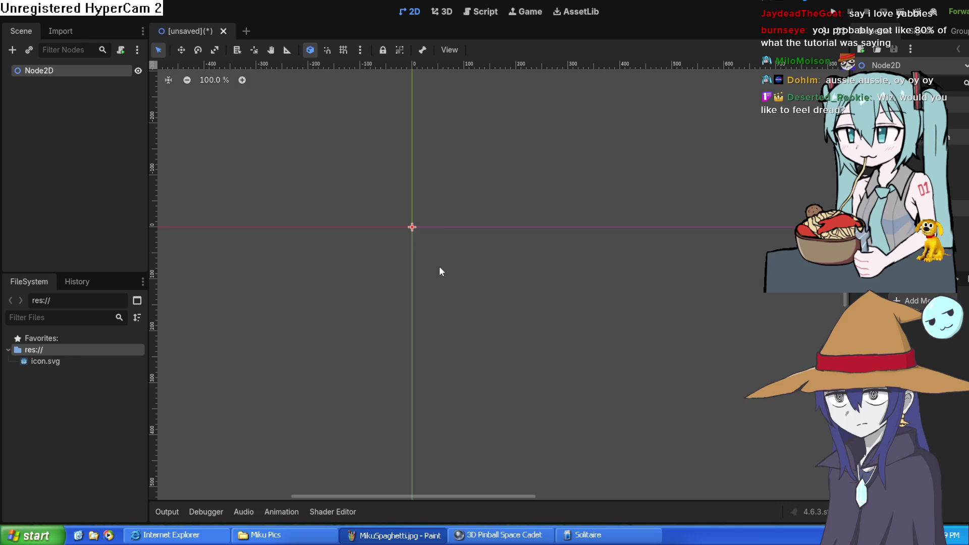
# Press Ctrl+V with Node2D selected, attempting to add a Sprite2D child.
pyautogui.hotkey('ctrl', 'v')
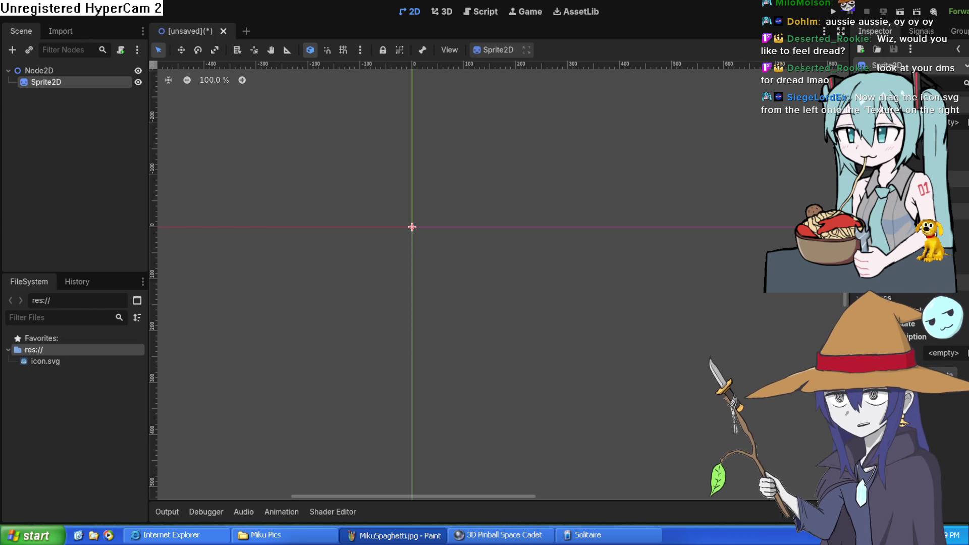
# Drop icon.svg and Ziti.png from the FileSystem dock into the viewport as sprites.
pyautogui.moveTo(53, 361)
pyautogui.mouseDown()
pyautogui.moveTo(452, 261)
pyautogui.moveTo(451, 281)
pyautogui.moveTo(446, 268)
pyautogui.mouseUp()
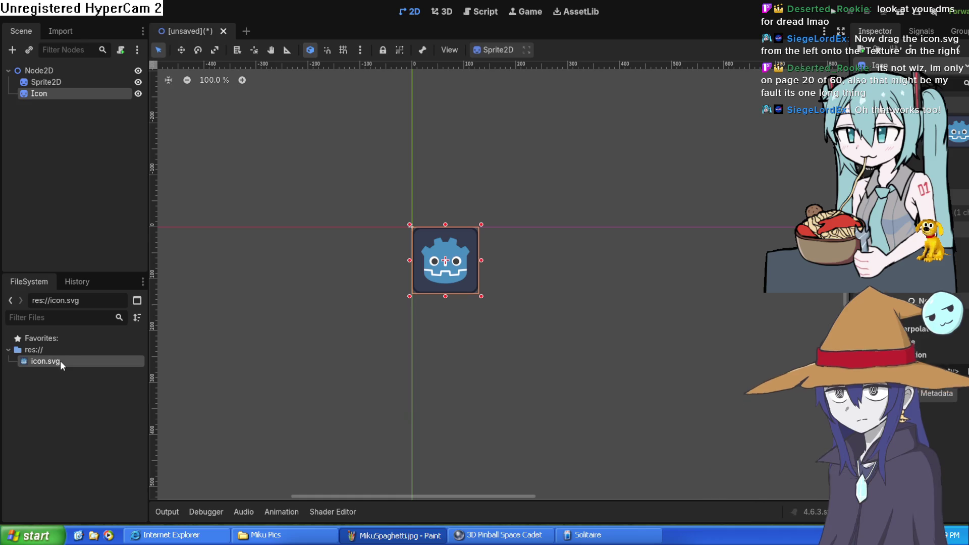
pyautogui.click(50, 380)
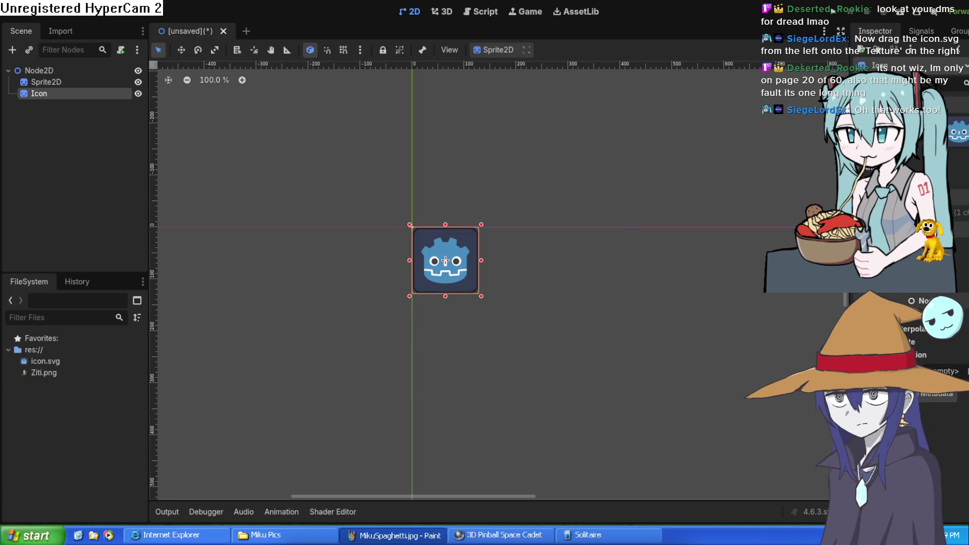
pyautogui.moveTo(44, 373)
pyautogui.mouseDown()
pyautogui.moveTo(274, 371)
pyautogui.moveTo(652, 338)
pyautogui.moveTo(558, 336)
pyautogui.moveTo(554, 345)
pyautogui.moveTo(588, 359)
pyautogui.mouseUp()
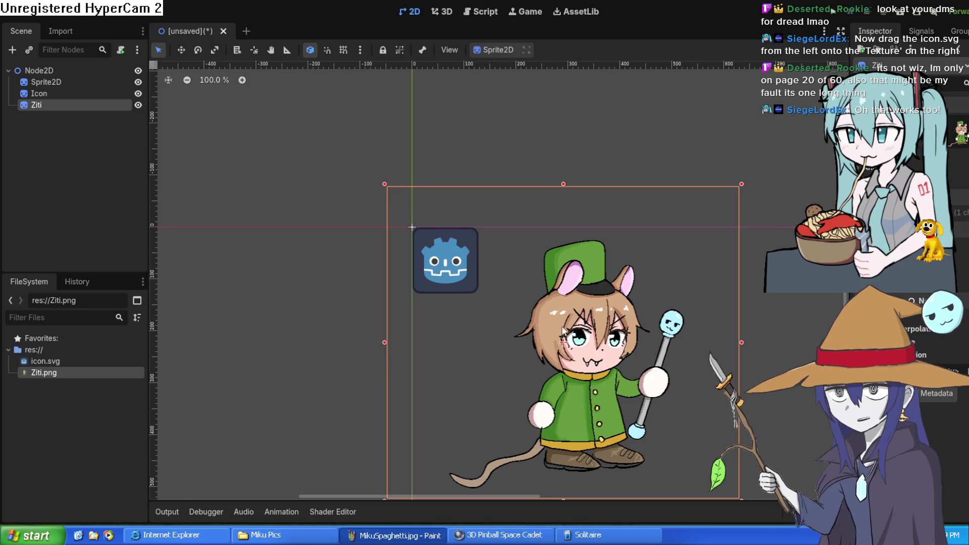
# Nudge the Ziti sprite a few pixels right and down, then un-maximize the Godot window.
pyautogui.moveTo(566, 326); pyautogui.dragTo(570, 329)
pyautogui.scroll(-2, 589, 311)
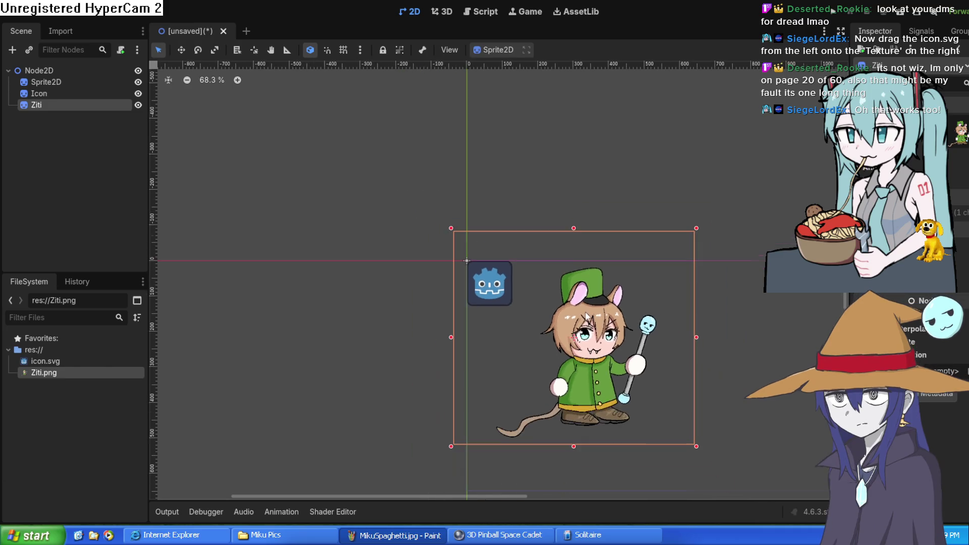
pyautogui.scroll(8, 588, 312)
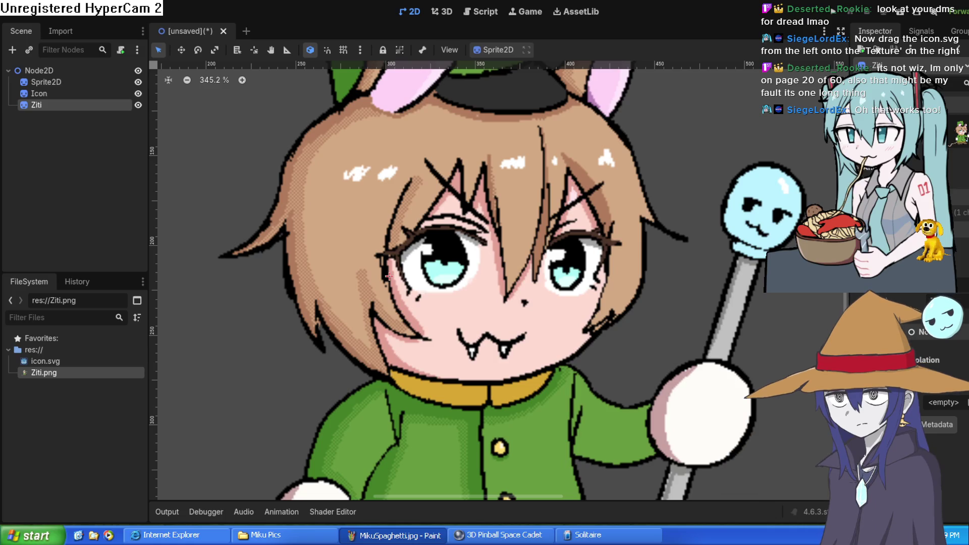
pyautogui.doubleClick(727, 4)
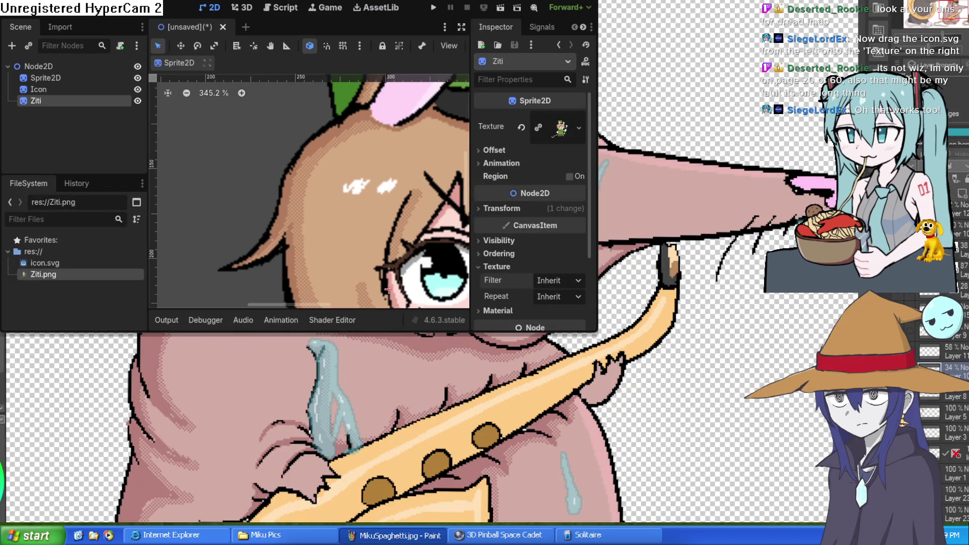
# Enlarge the editor window, widen the Inspector, and set Ziti's texture filter to Nearest.
pyautogui.moveTo(597, 332)
pyautogui.mouseDown()
pyautogui.moveTo(628, 429)
pyautogui.moveTo(717, 487)
pyautogui.moveTo(838, 499)
pyautogui.moveTo(877, 515)
pyautogui.mouseUp()
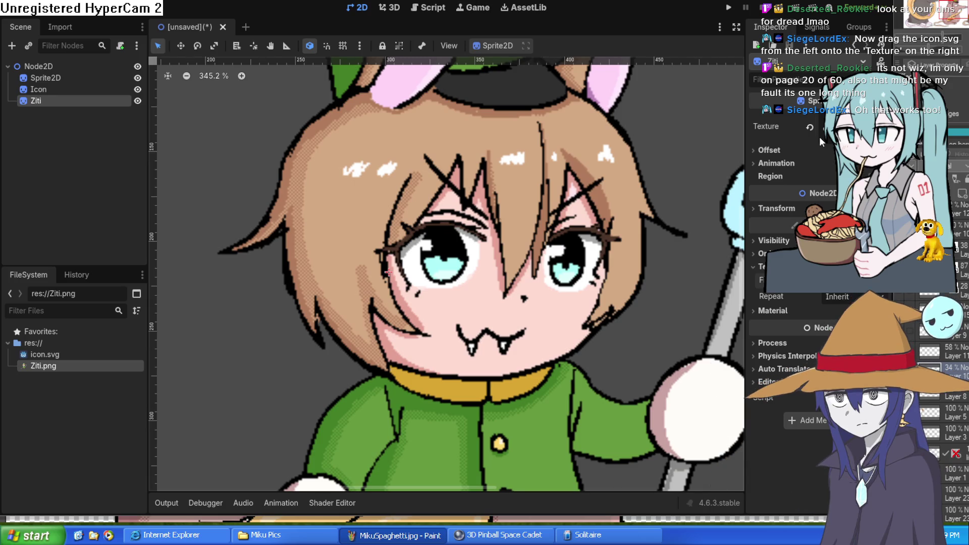
pyautogui.moveTo(746, 272)
pyautogui.mouseDown()
pyautogui.moveTo(658, 272)
pyautogui.moveTo(688, 273)
pyautogui.moveTo(674, 272)
pyautogui.mouseUp()
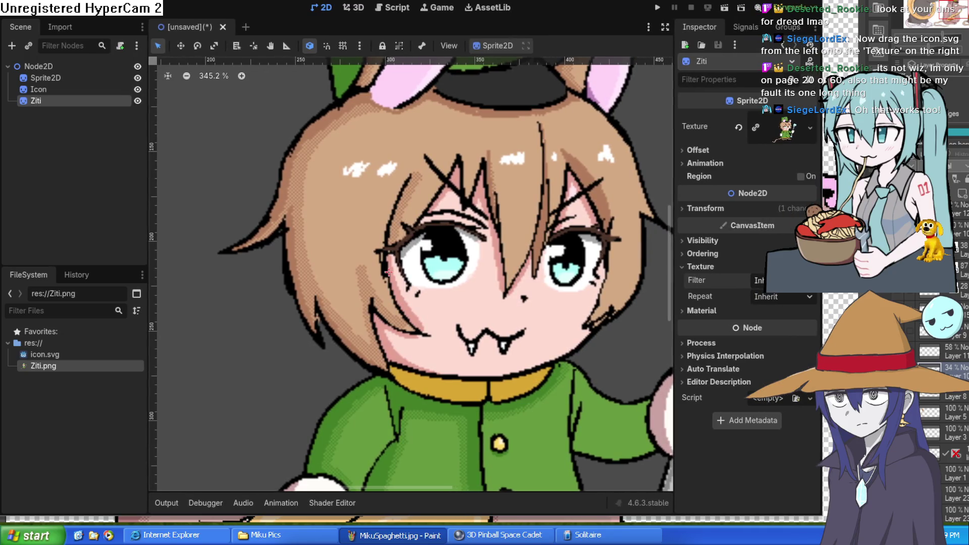
pyautogui.click(792, 312)
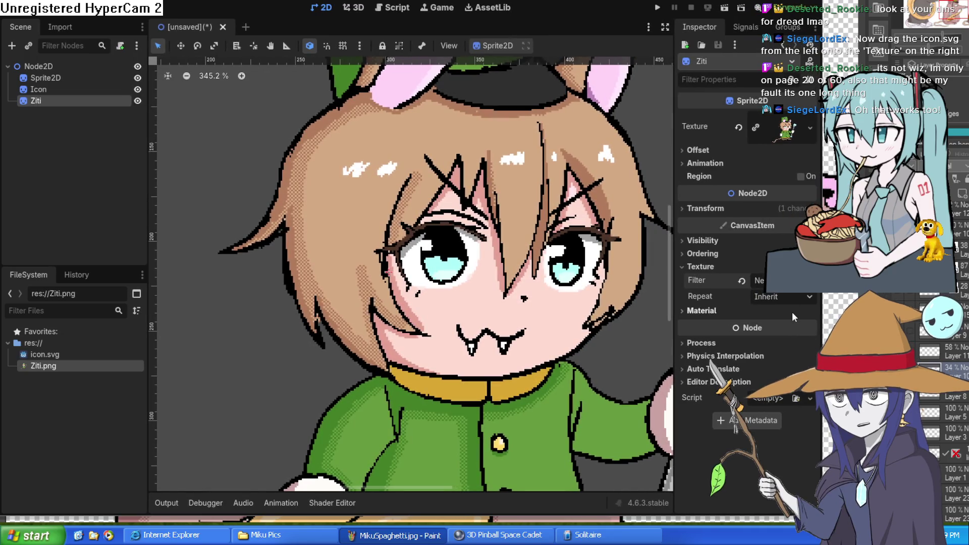
# Move the Godot icon below Ziti, stretch it into a wide banner, and shift Ziti down-left.
pyautogui.hscroll(3, 474, 211)
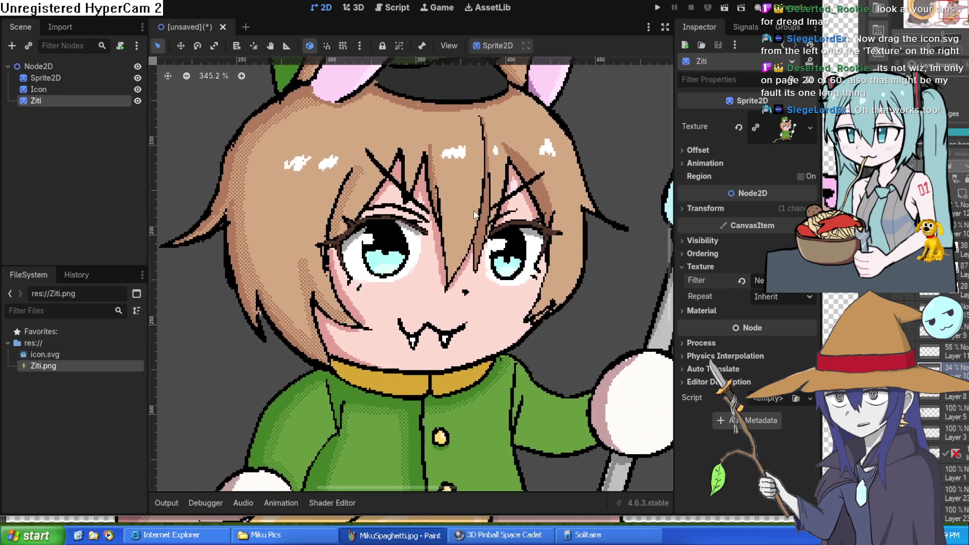
pyautogui.scroll(-6, 454, 217)
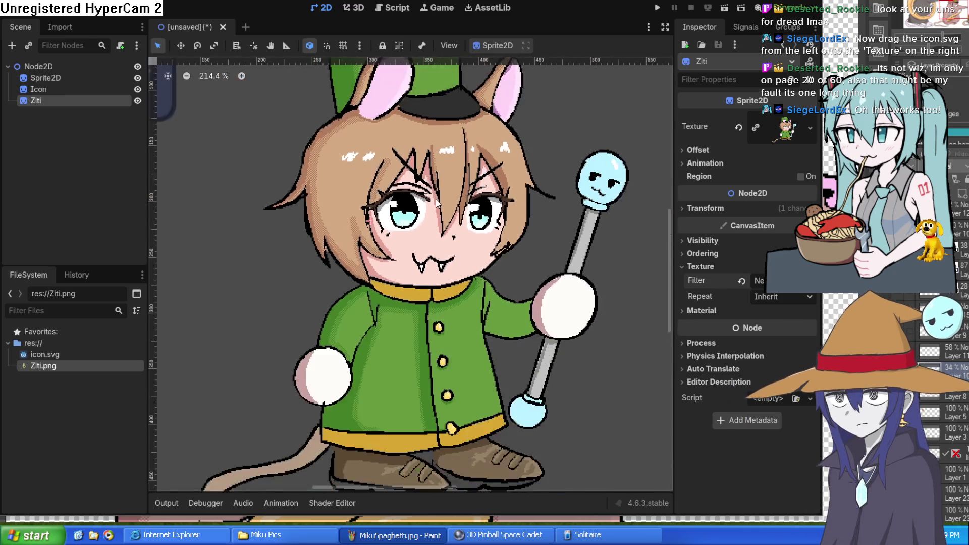
pyautogui.scroll(-2, 437, 198)
pyautogui.moveTo(322, 191); pyautogui.dragTo(320, 488)
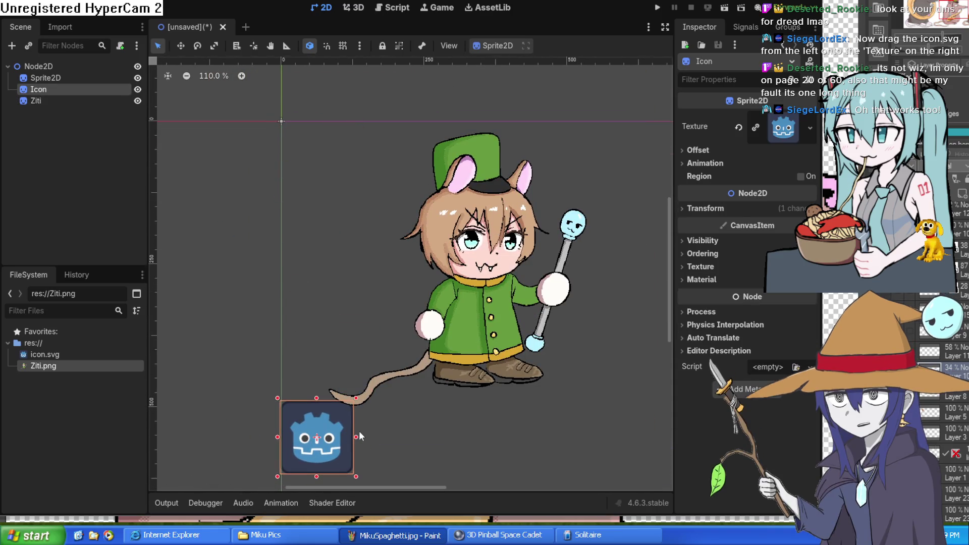
pyautogui.moveTo(356, 438)
pyautogui.mouseDown()
pyautogui.moveTo(662, 429)
pyautogui.moveTo(728, 483)
pyautogui.mouseUp()
pyautogui.moveTo(502, 316)
pyautogui.mouseDown()
pyautogui.moveTo(488, 370)
pyautogui.moveTo(492, 268)
pyautogui.mouseUp()
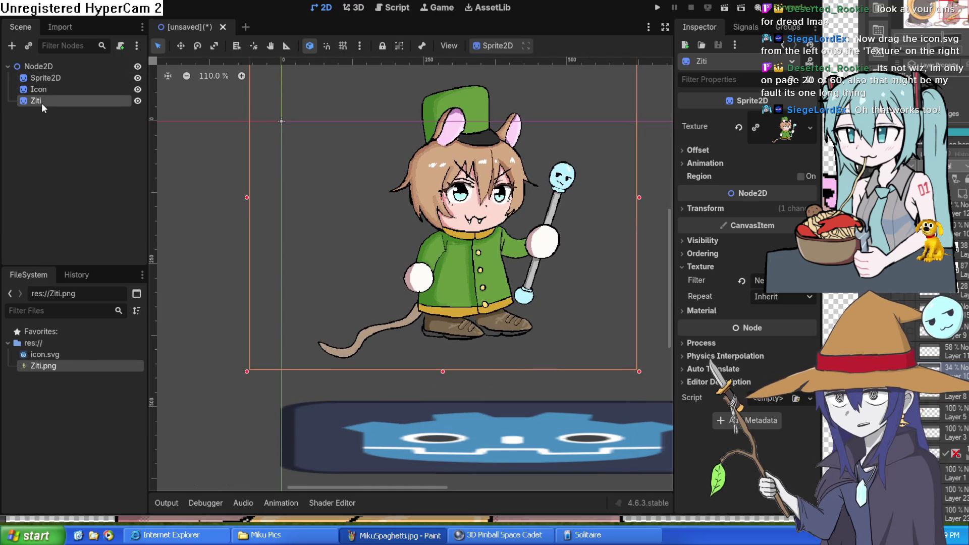
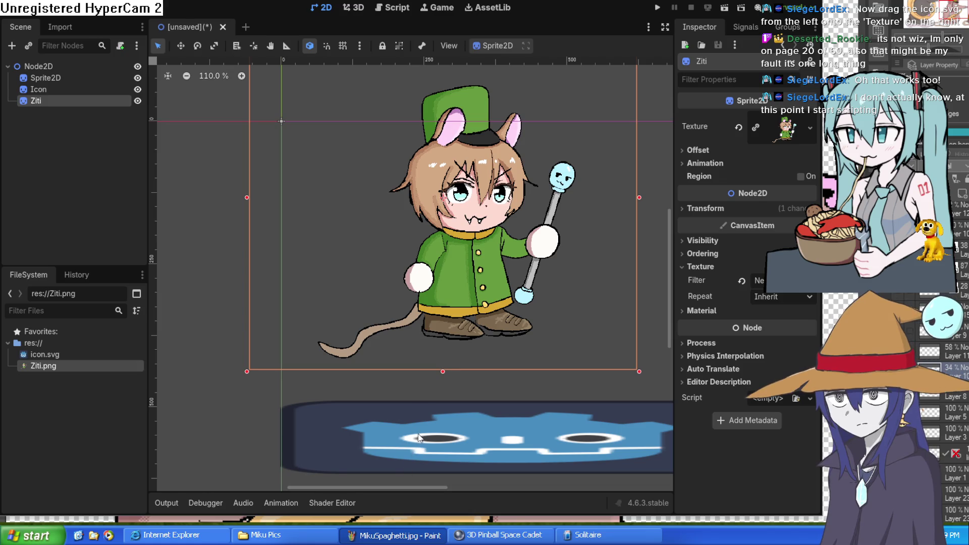
# Add a CharacterBody2D under Ziti with a CollisionShape2D child using a new CircleShape2D.
pyautogui.hotkey('ctrl', 'v')
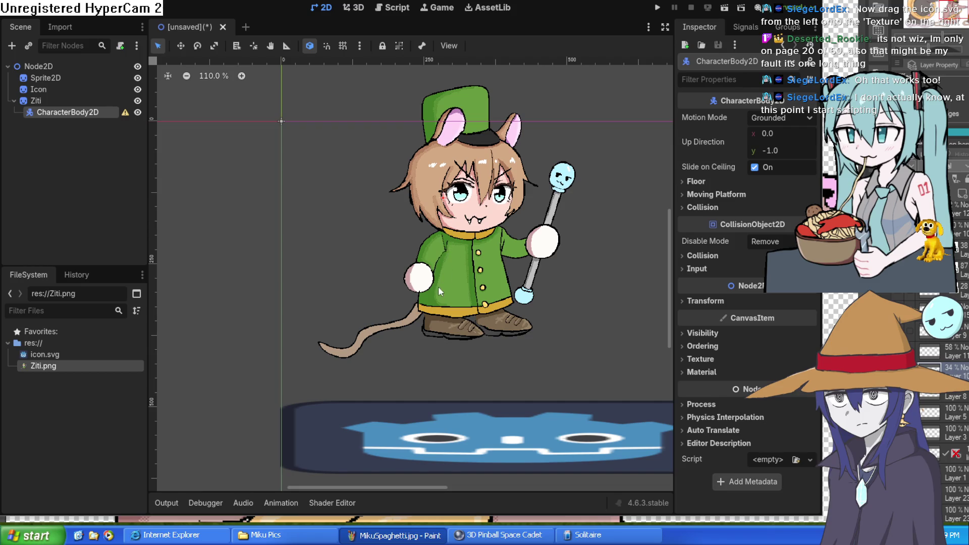
pyautogui.hotkey('ctrl', 'v')
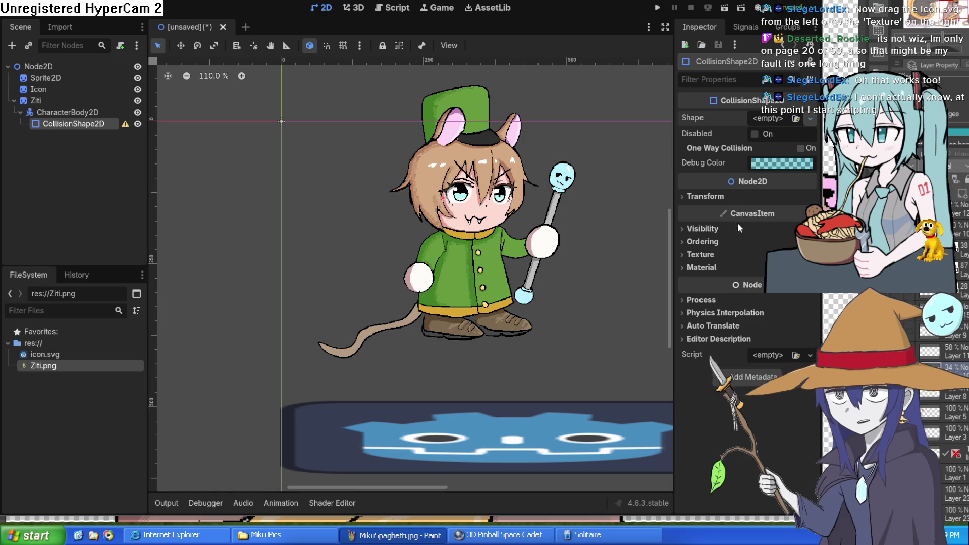
pyautogui.hotkey('ctrl', 'shift', 'z')
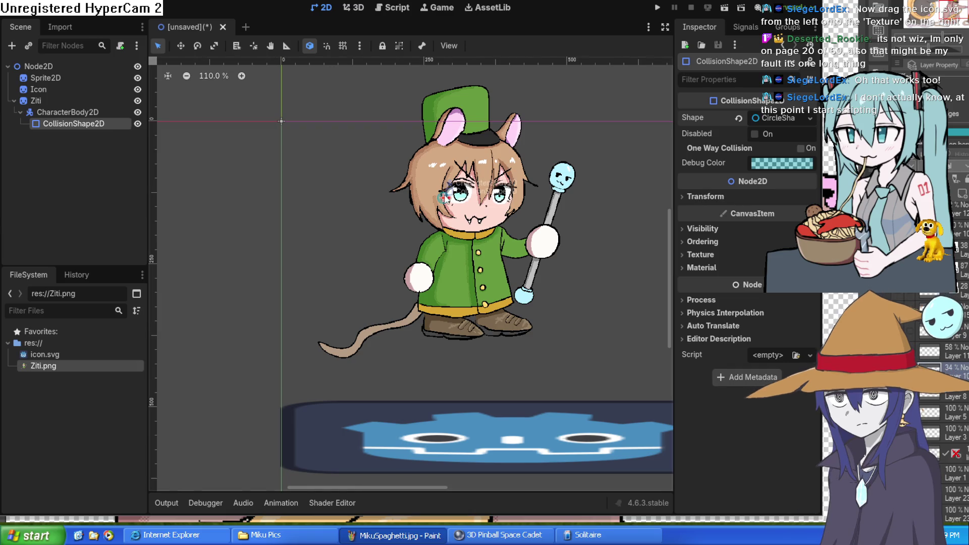
# Enlarge and centre the collision circle so it covers the Ziti character.
pyautogui.moveTo(445, 199); pyautogui.dragTo(549, 226)
pyautogui.moveTo(470, 201); pyautogui.dragTo(495, 238)
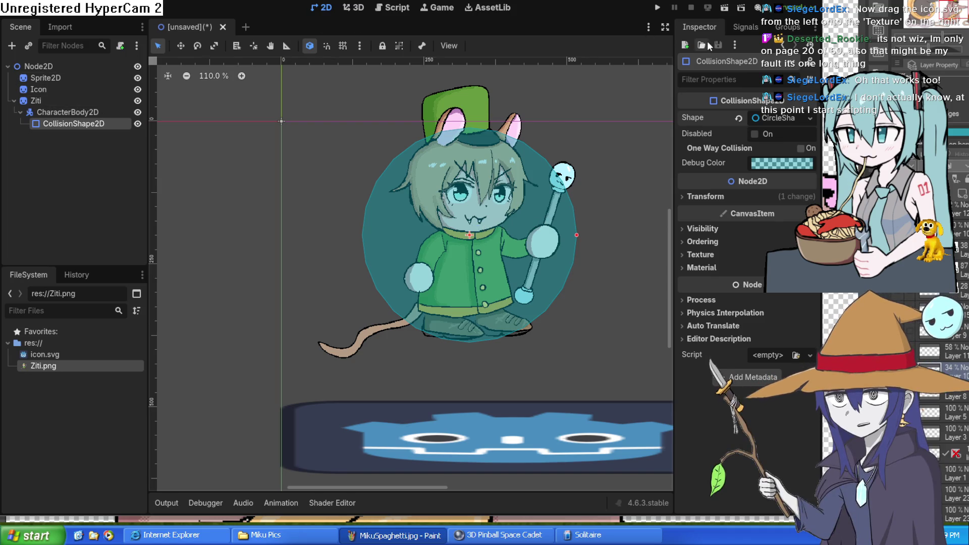
pyautogui.click(655, 10)
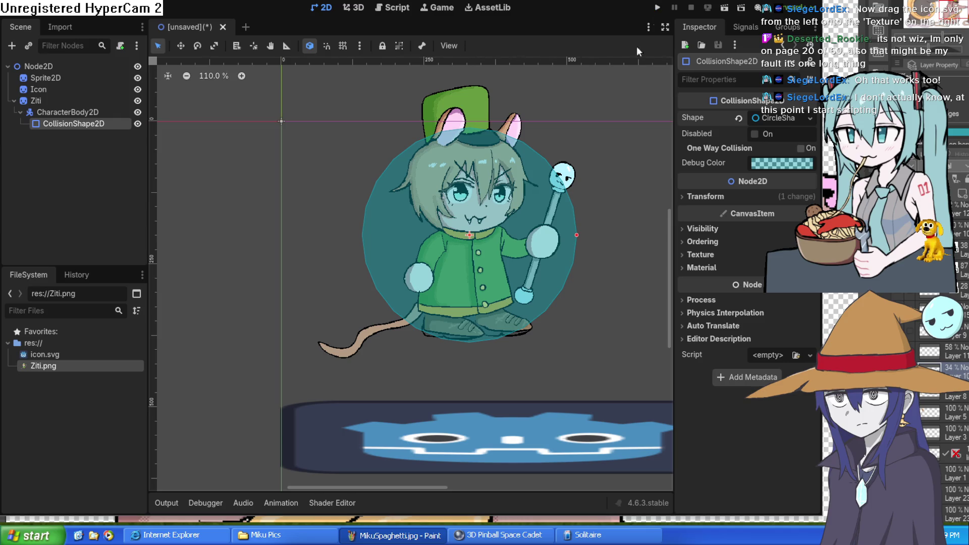
pyautogui.click(32, 63)
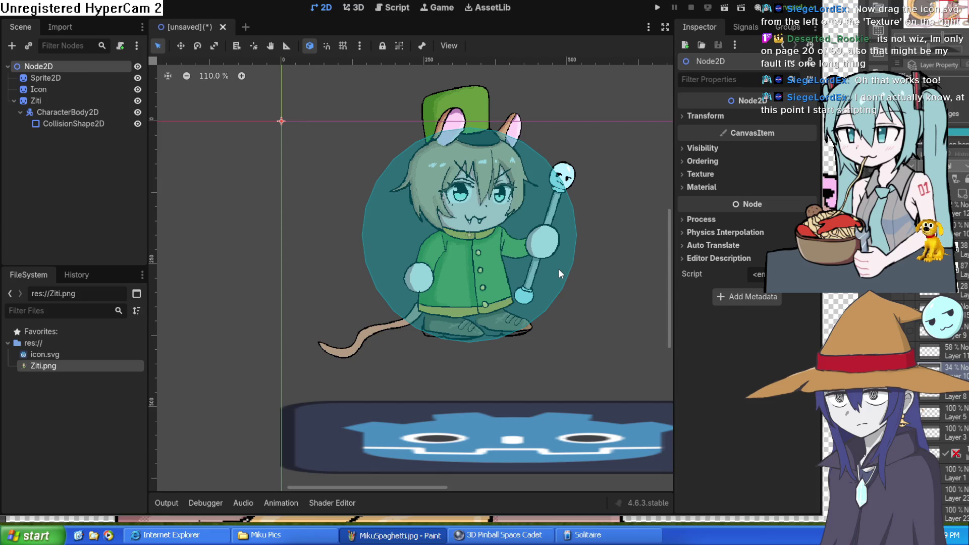
# Save the scene as node_2d.tscn, test-run it, stop the game and reframe the 2D view.
pyautogui.press('F6')
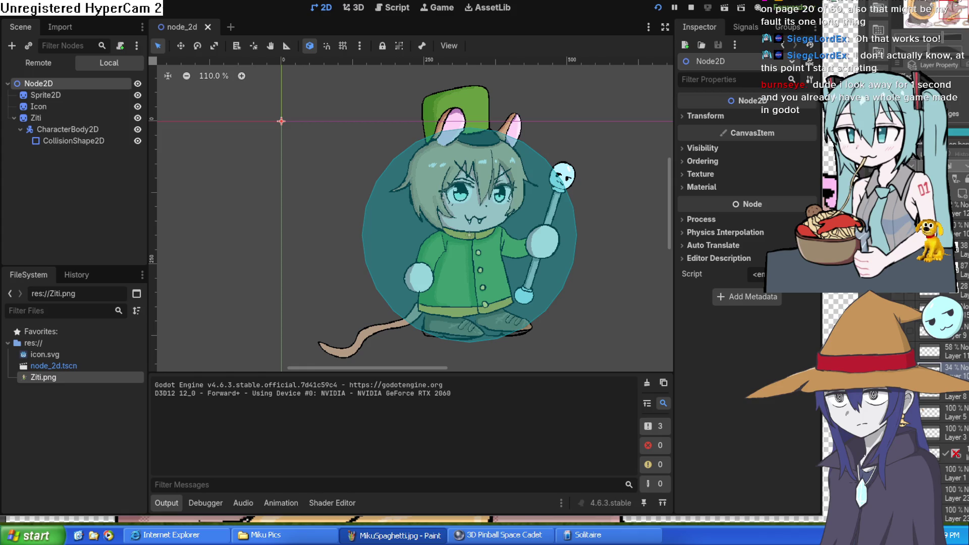
pyautogui.press('F5')
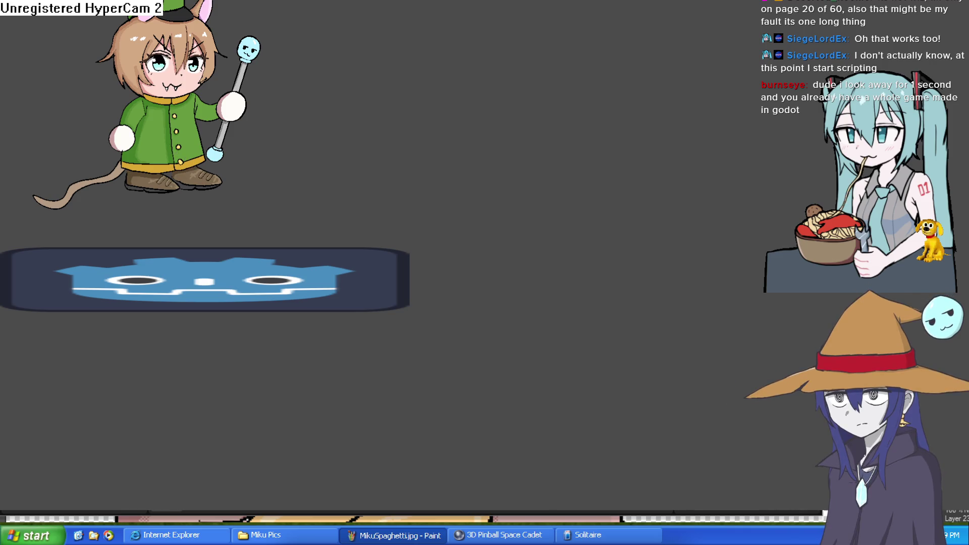
pyautogui.hotkey('alt', 'F4')
pyautogui.moveTo(628, 230); pyautogui.dragTo(581, 204)
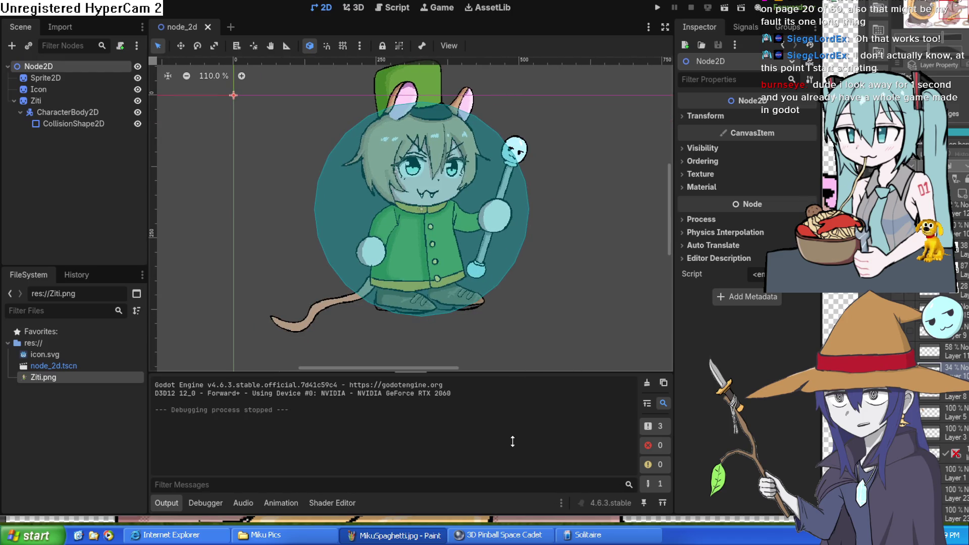
pyautogui.scroll(-5, 553, 280)
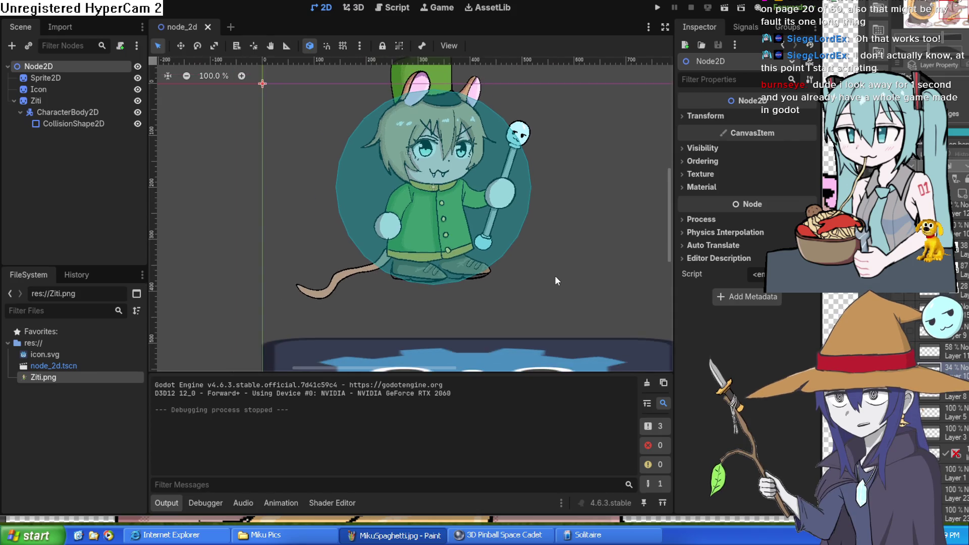
pyautogui.moveTo(556, 273)
pyautogui.mouseDown()
pyautogui.moveTo(525, 251)
pyautogui.moveTo(509, 259)
pyautogui.mouseUp()
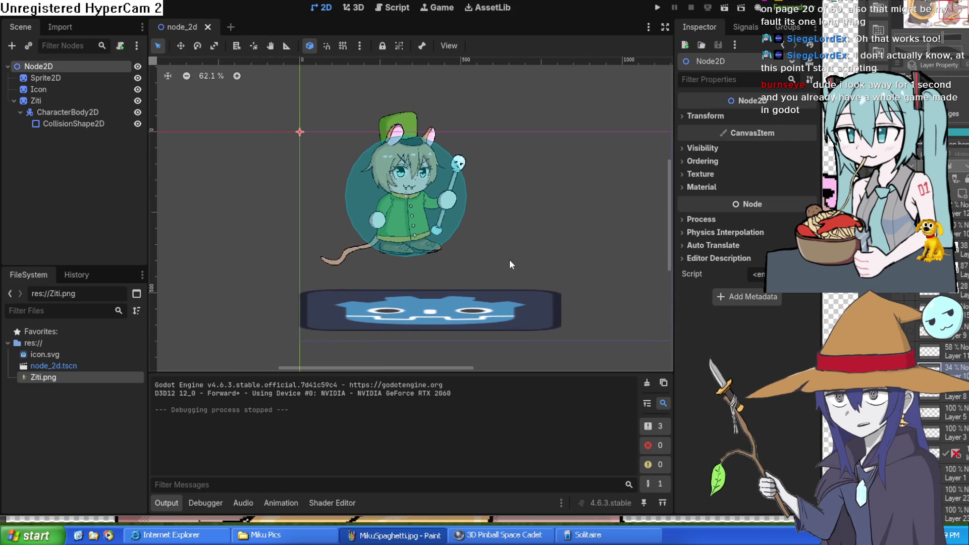
# Select the Ziti sprite node and attach a new ziti.gd script to it.
pyautogui.click(69, 123)
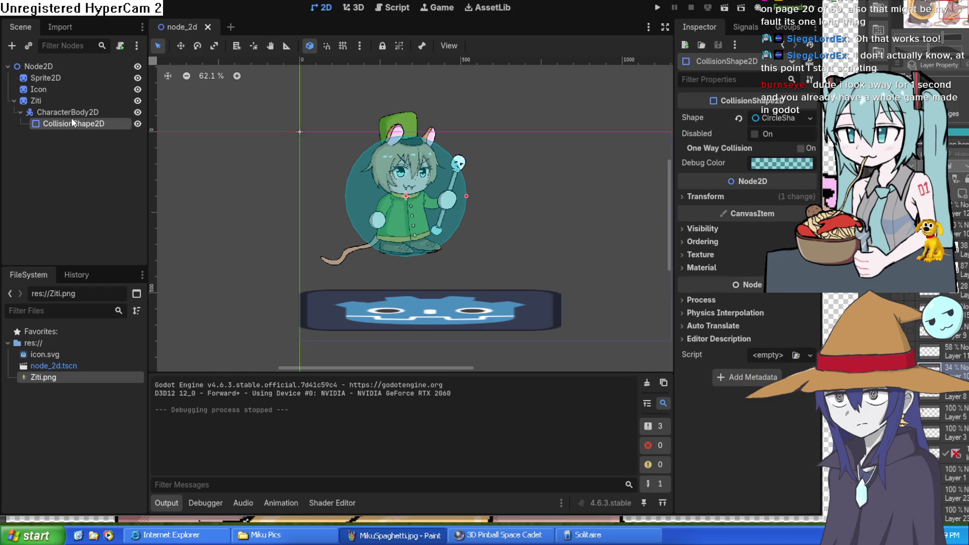
pyautogui.click(78, 108)
pyautogui.click(66, 98)
pyautogui.click(78, 113)
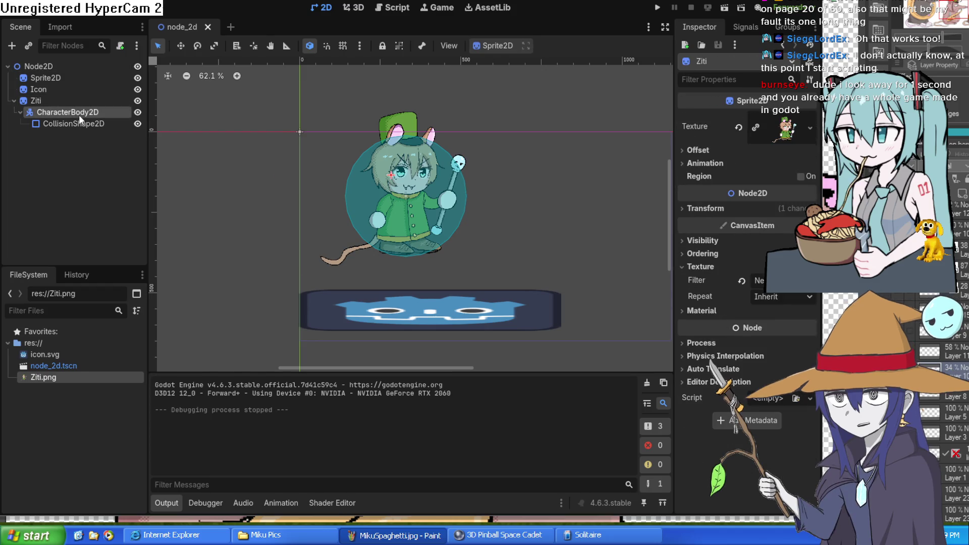
pyautogui.click(86, 124)
pyautogui.click(75, 112)
pyautogui.click(74, 101)
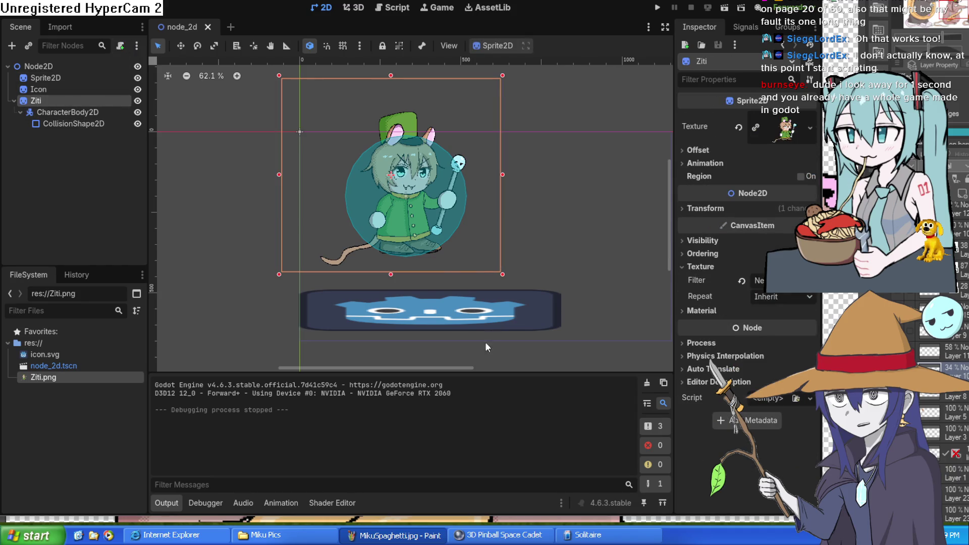
pyautogui.press('Return')
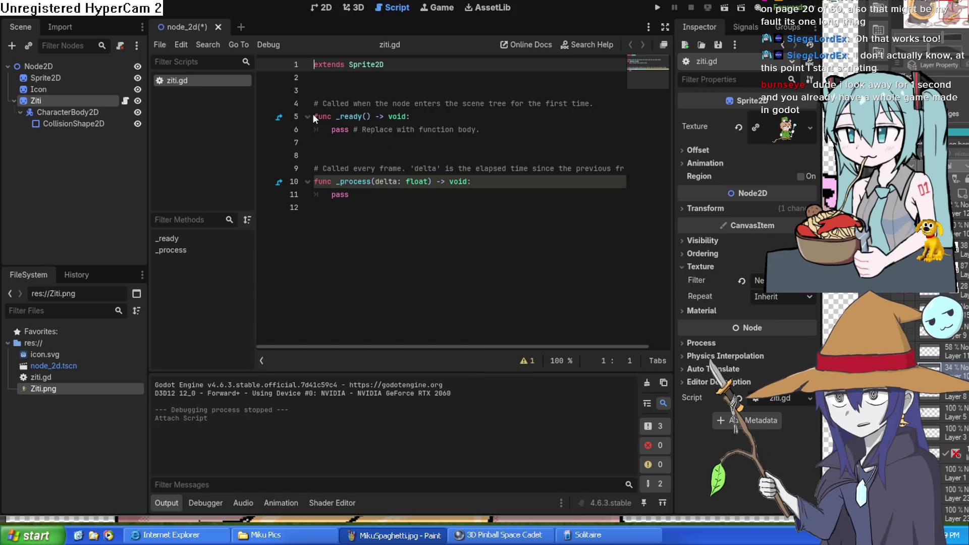
# Review the generated _ready and _process functions in ziti.gd.
pyautogui.moveTo(315, 116)
pyautogui.mouseDown()
pyautogui.moveTo(493, 136)
pyautogui.moveTo(521, 205)
pyautogui.moveTo(520, 104)
pyautogui.moveTo(416, 103)
pyautogui.moveTo(354, 65)
pyautogui.moveTo(323, 117)
pyautogui.moveTo(441, 135)
pyautogui.mouseUp()
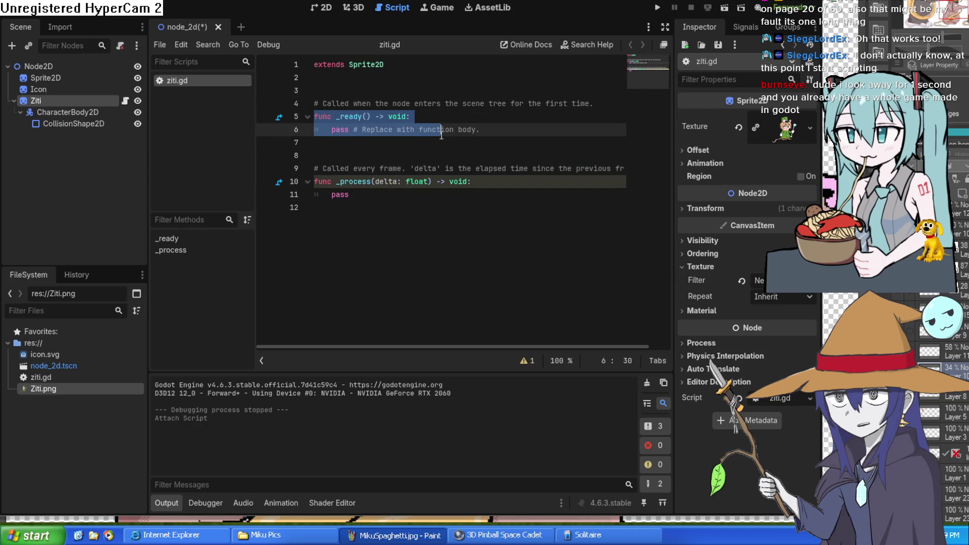
pyautogui.click(361, 126)
pyautogui.moveTo(316, 117); pyautogui.dragTo(483, 126)
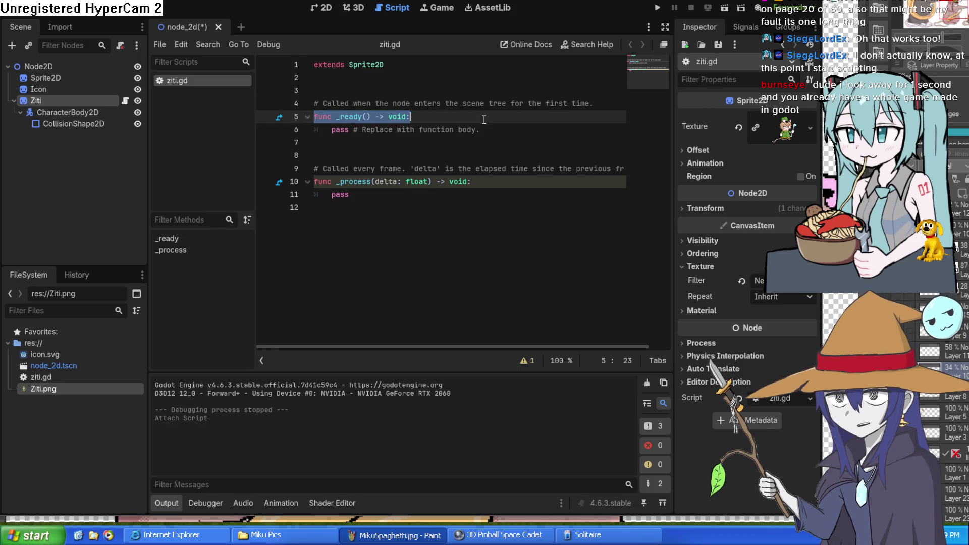
pyautogui.click(485, 136)
pyautogui.moveTo(484, 131)
pyautogui.mouseDown()
pyautogui.moveTo(303, 124)
pyautogui.moveTo(316, 118)
pyautogui.mouseUp()
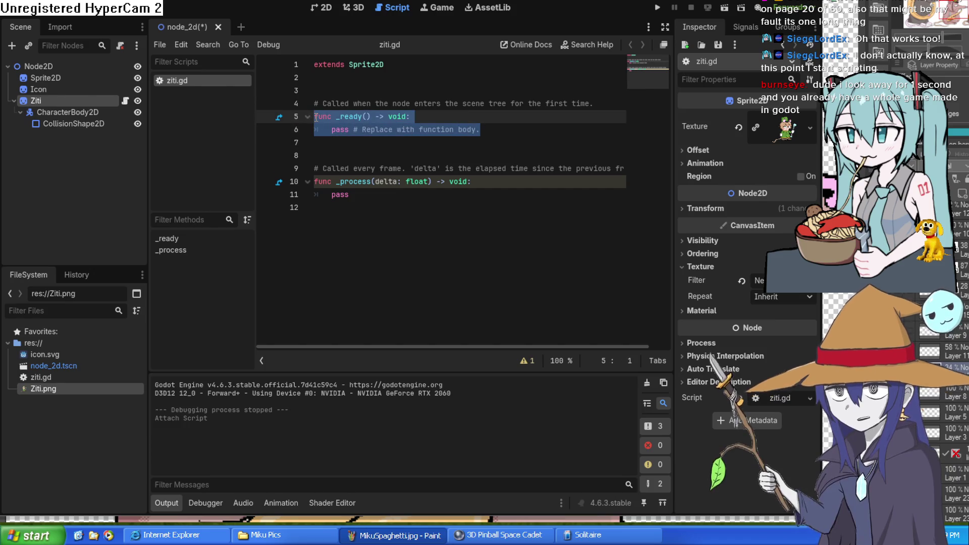
pyautogui.click(318, 129)
pyautogui.moveTo(316, 181)
pyautogui.mouseDown()
pyautogui.moveTo(485, 184)
pyautogui.moveTo(491, 198)
pyautogui.mouseUp()
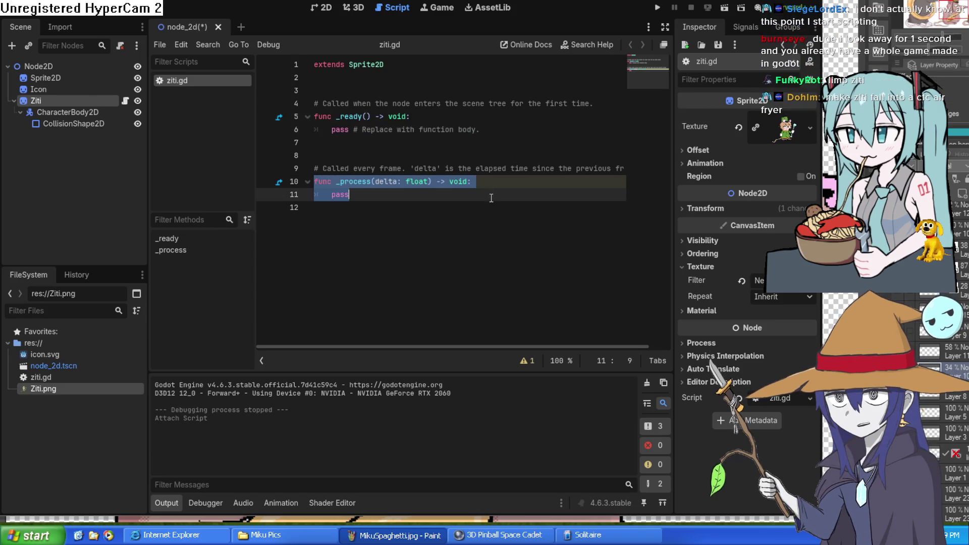
pyautogui.click(491, 198)
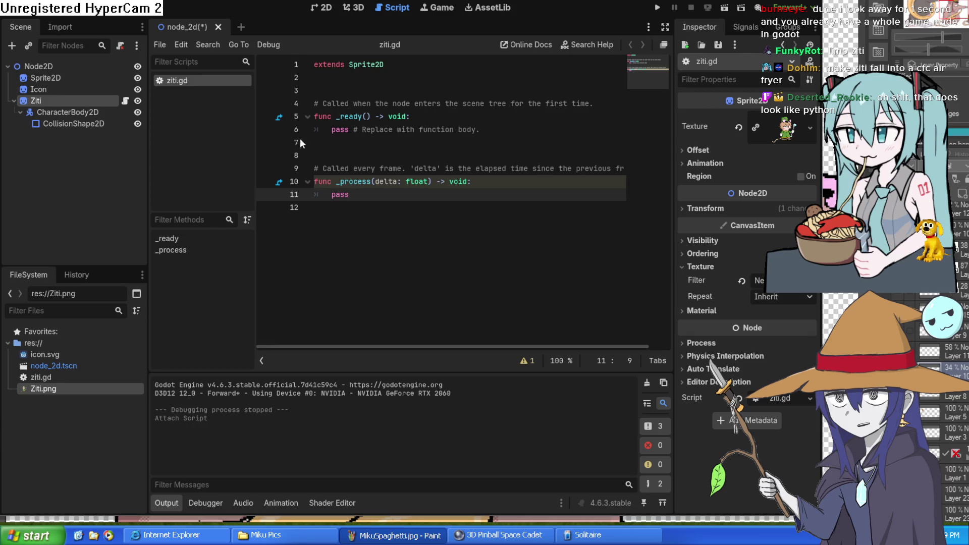
pyautogui.click(355, 9)
pyautogui.click(325, 8)
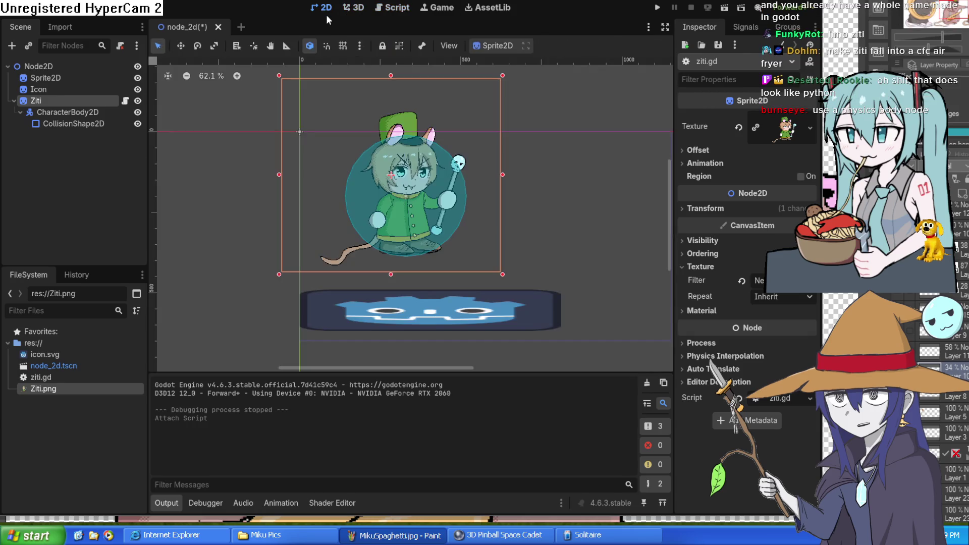
# Lower the Godot icon and stretch it into a wide platform, then reopen Ziti's script.
pyautogui.moveTo(422, 206); pyautogui.dragTo(420, 203)
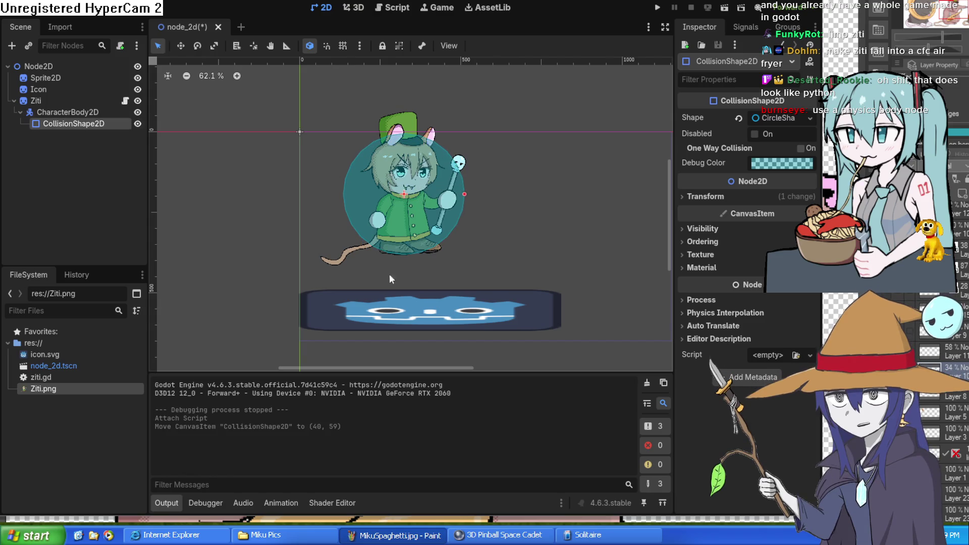
pyautogui.moveTo(459, 299); pyautogui.dragTo(459, 307)
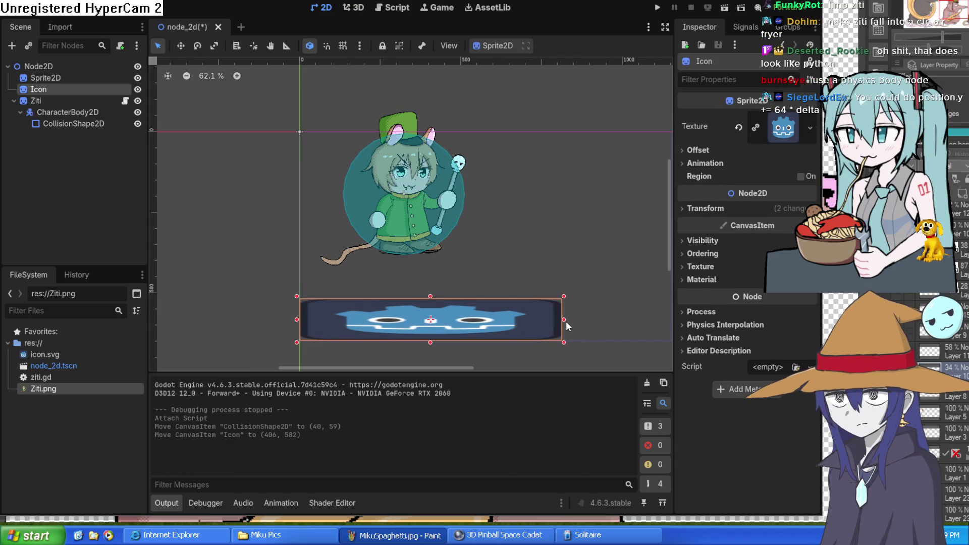
pyautogui.moveTo(564, 320); pyautogui.dragTo(613, 320)
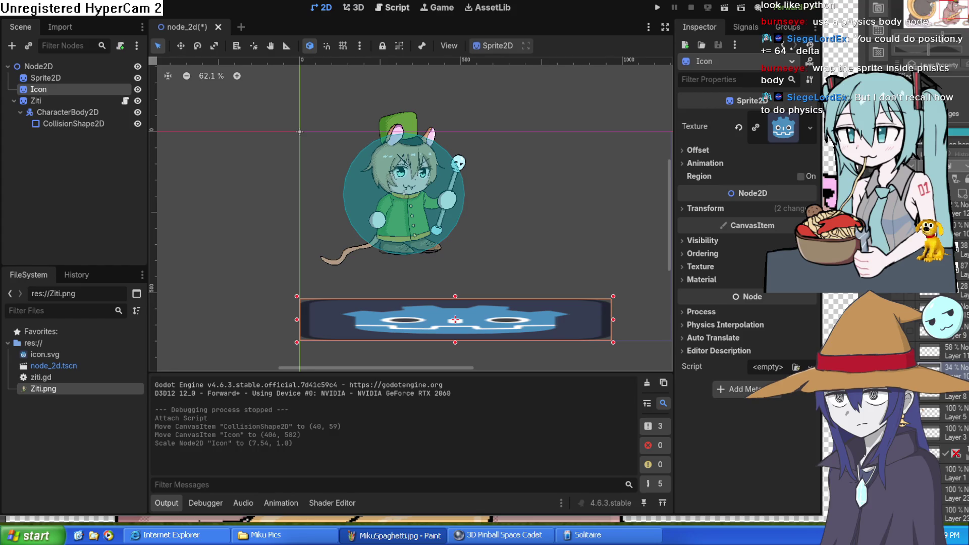
pyautogui.click(35, 101)
pyautogui.click(399, 7)
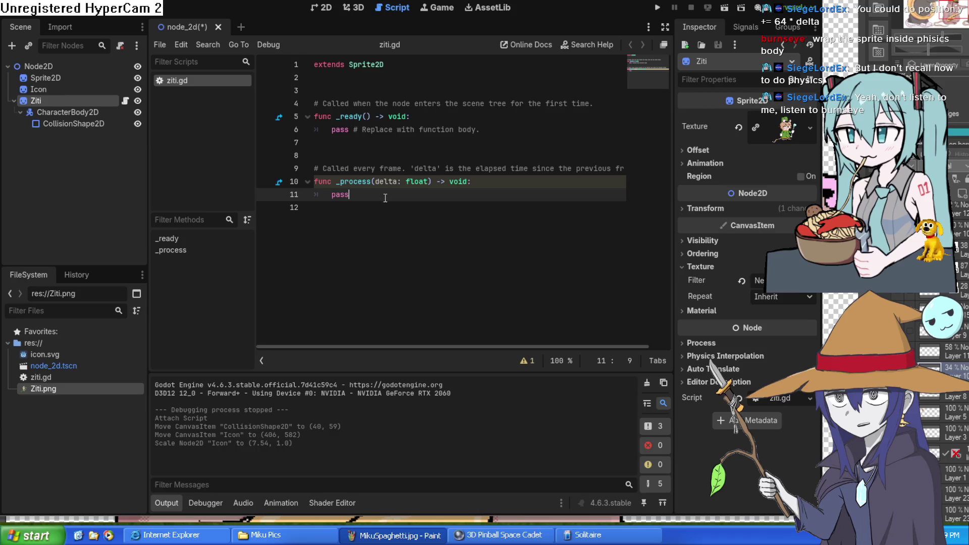
# Replace pass in _process with position.y += 64 * delta and run the project.
pyautogui.moveTo(344, 195); pyautogui.dragTo(334, 200)
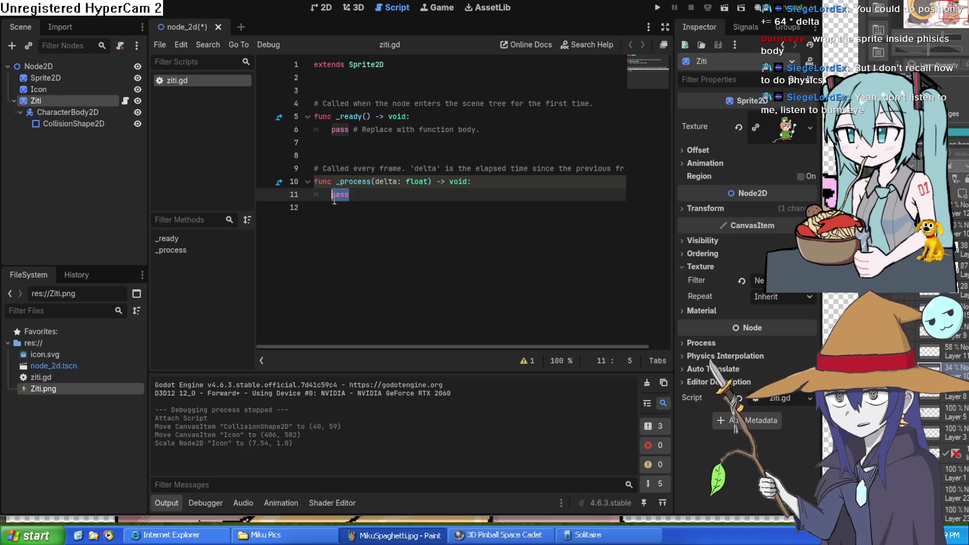
pyautogui.write('position.y += 64 * delta')
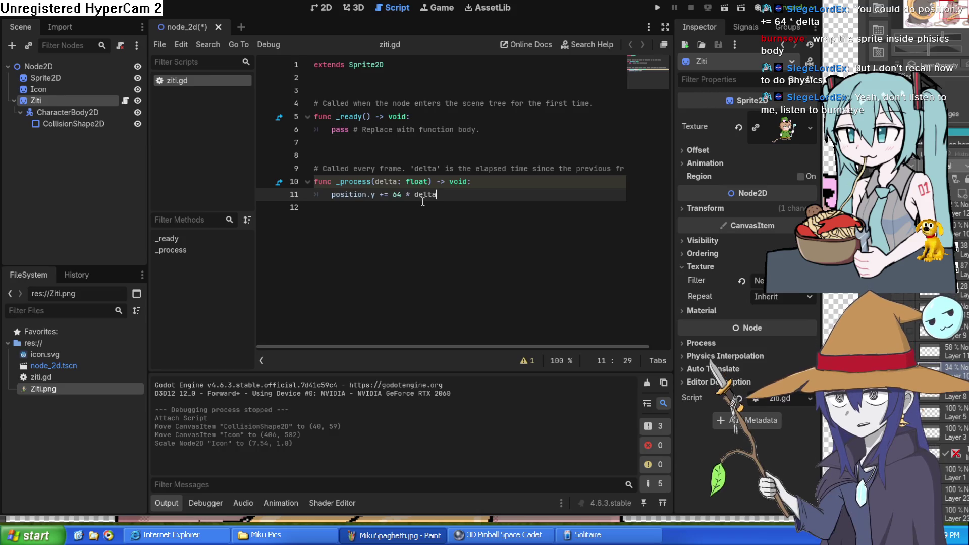
pyautogui.click(462, 218)
pyautogui.click(462, 197)
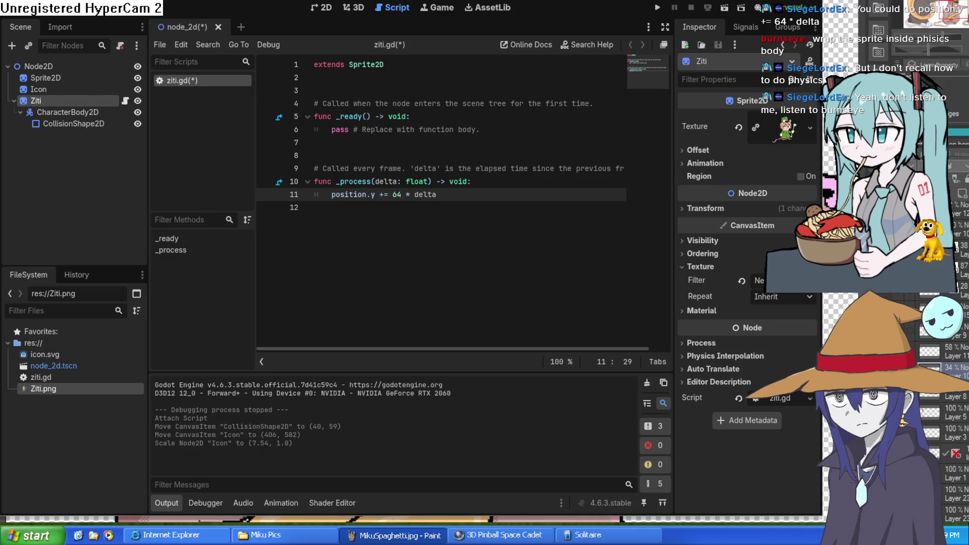
pyautogui.click(658, 9)
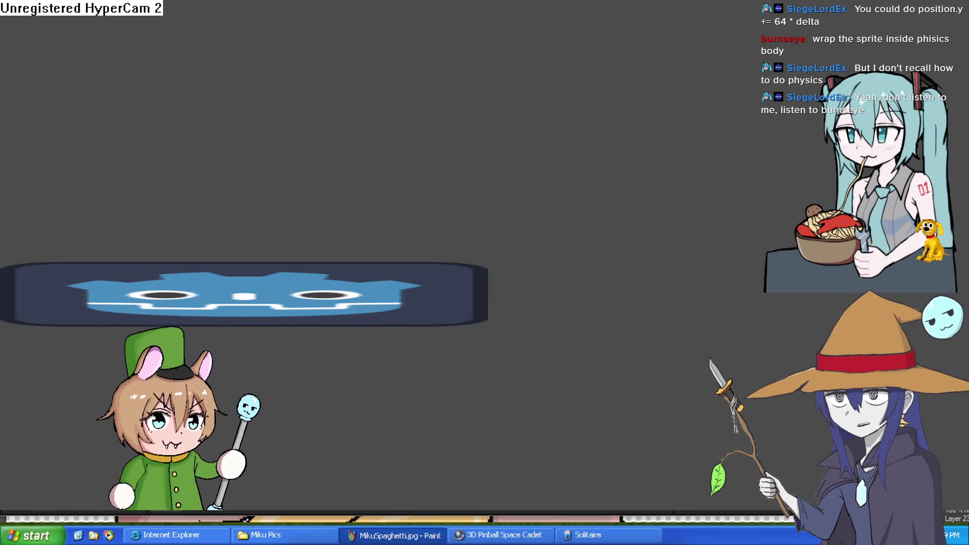
# Close the running game once Ziti has sunk out of view.
pyautogui.hotkey('alt', 'F4')
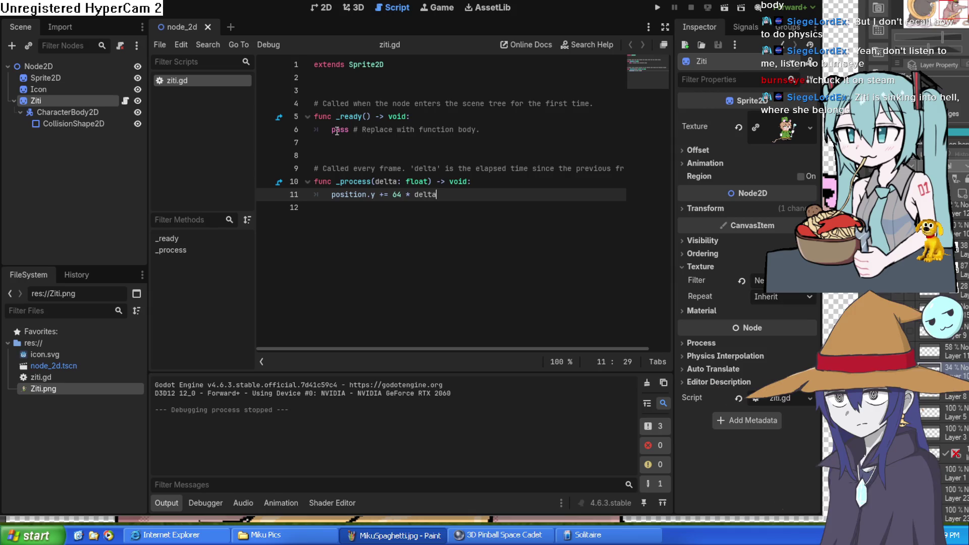
# Widen the ziti.gd editing area by dragging the Inspector split to the right.
pyautogui.click(327, 11)
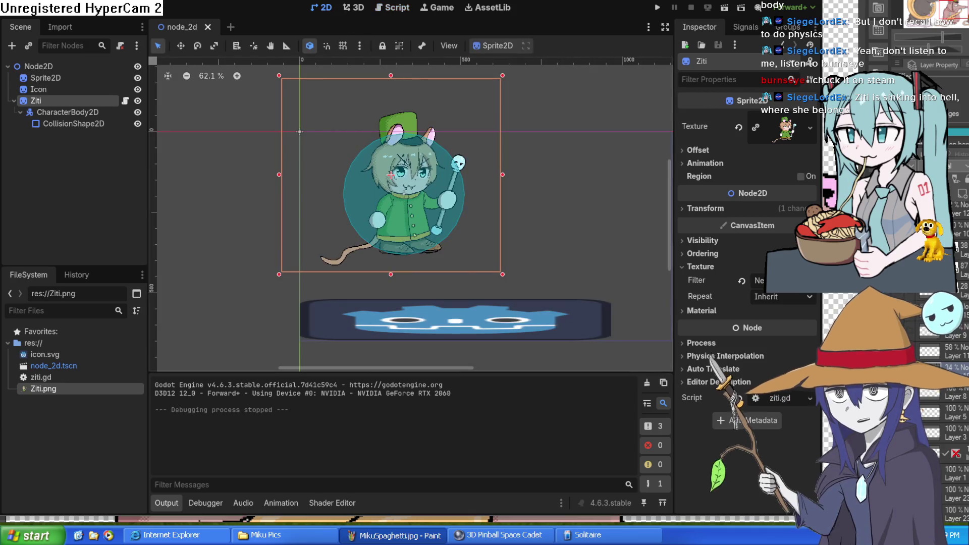
pyautogui.click(396, 9)
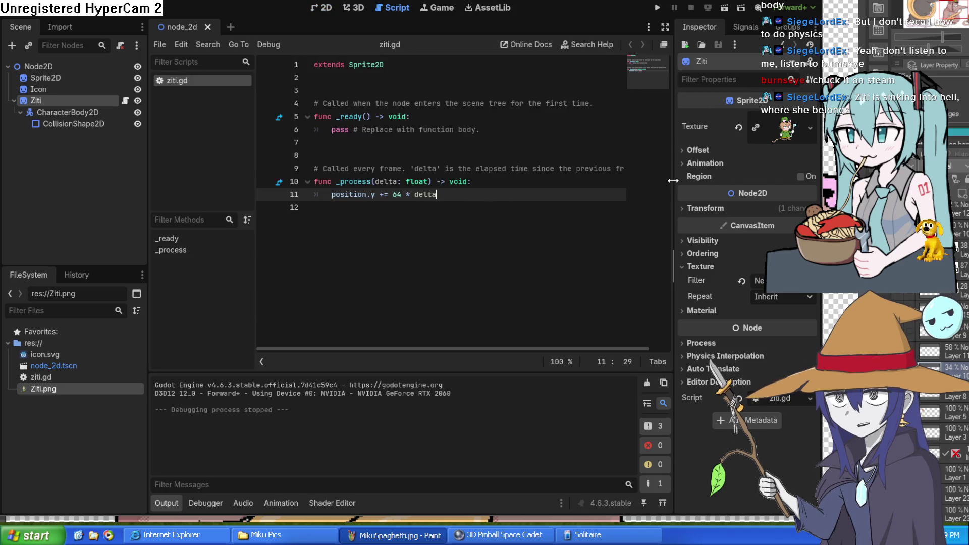
pyautogui.moveTo(674, 227); pyautogui.dragTo(722, 227)
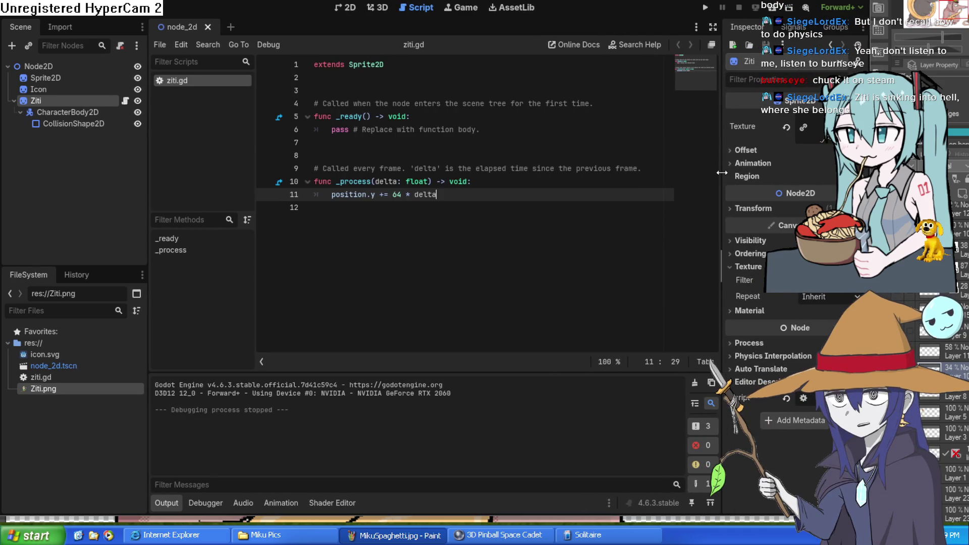
pyautogui.moveTo(722, 174)
pyautogui.mouseDown()
pyautogui.moveTo(763, 172)
pyautogui.moveTo(740, 166)
pyautogui.mouseUp()
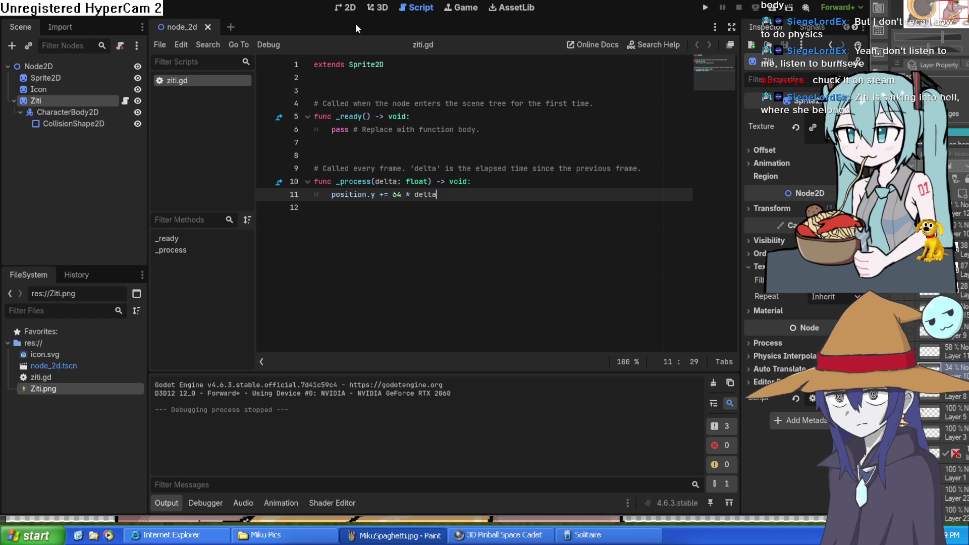
pyautogui.click(348, 7)
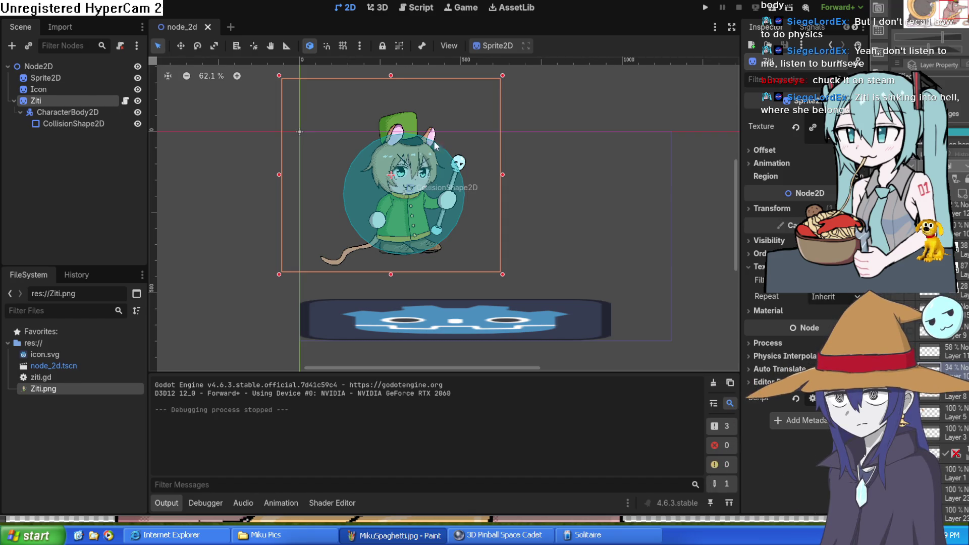
pyautogui.click(416, 7)
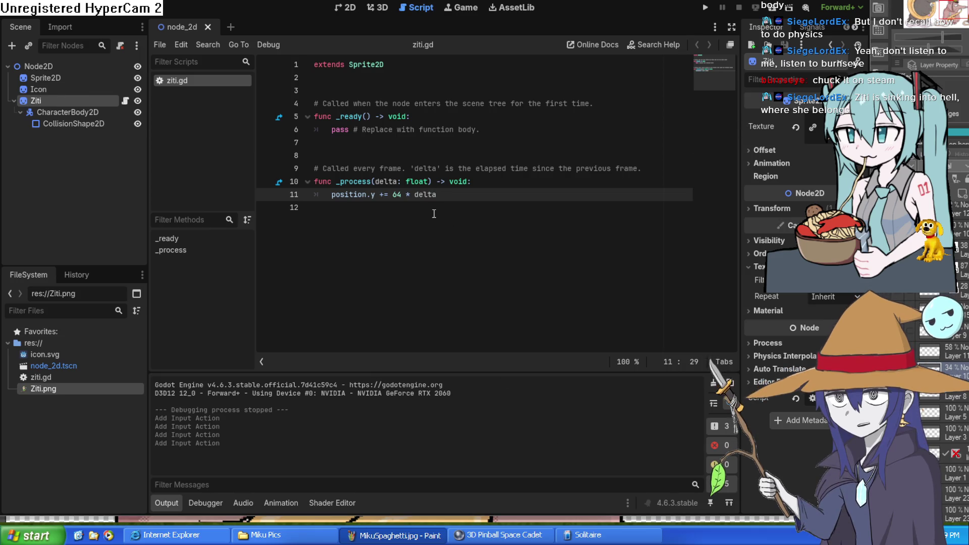
pyautogui.click(333, 195)
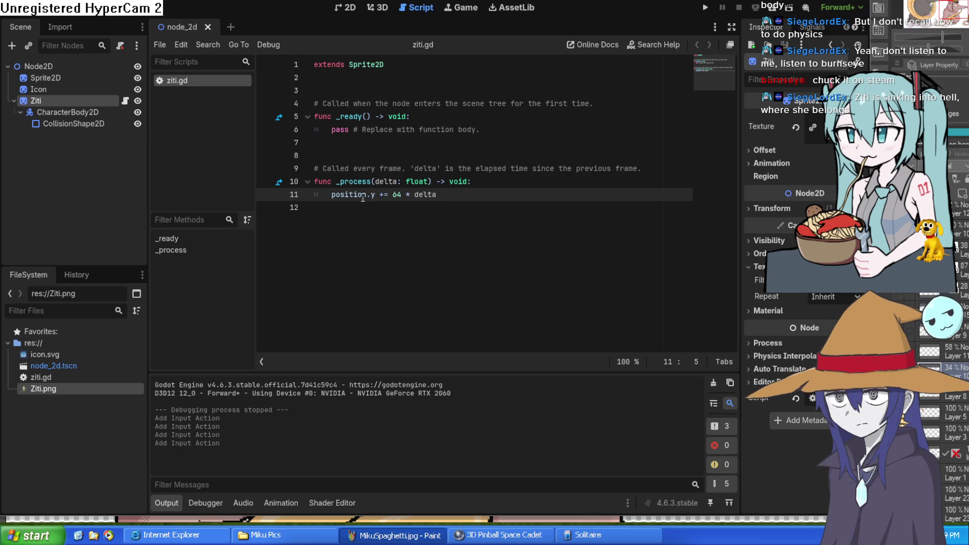
# Add an if Input.is_action_just_pressed("w"): check above the movement line.
pyautogui.write('if')
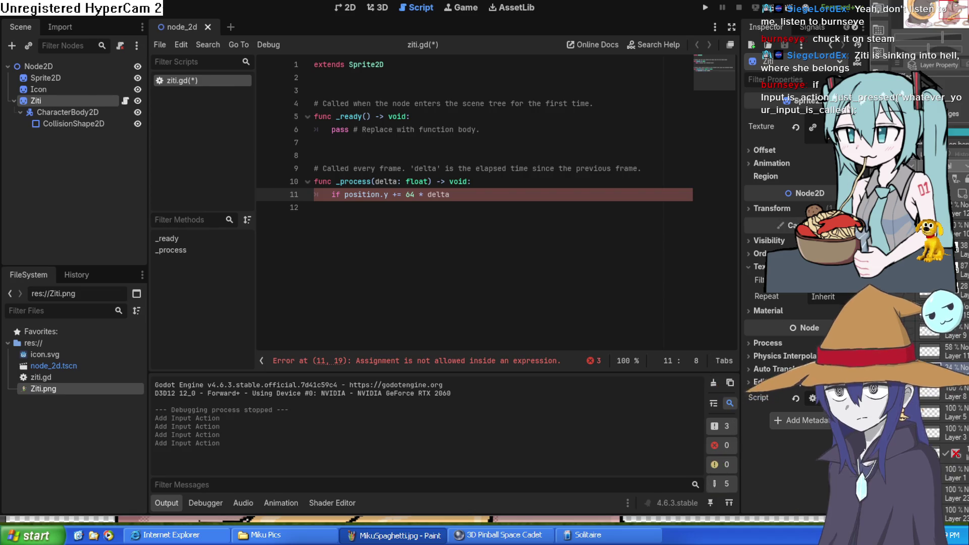
pyautogui.press('End')
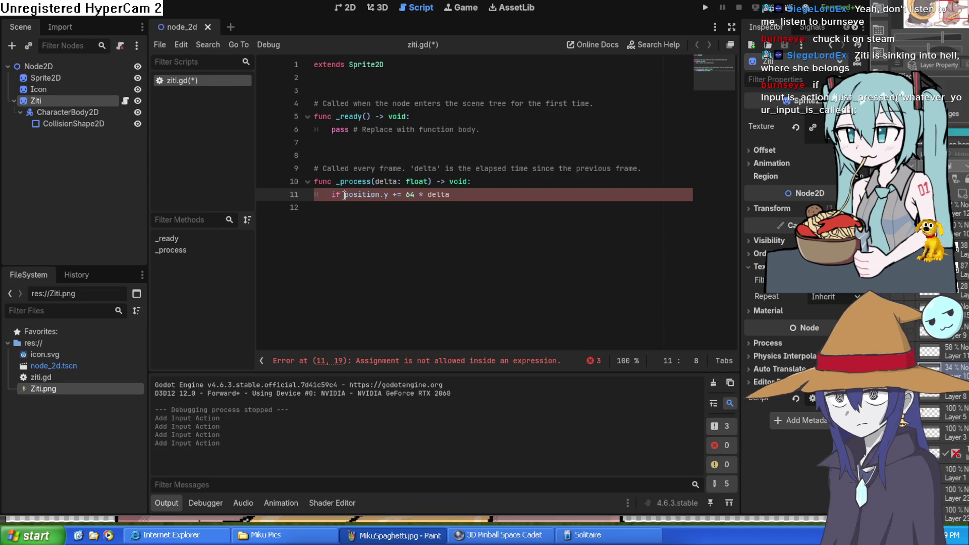
pyautogui.press('Return')
pyautogui.moveTo(372, 195); pyautogui.dragTo(325, 195)
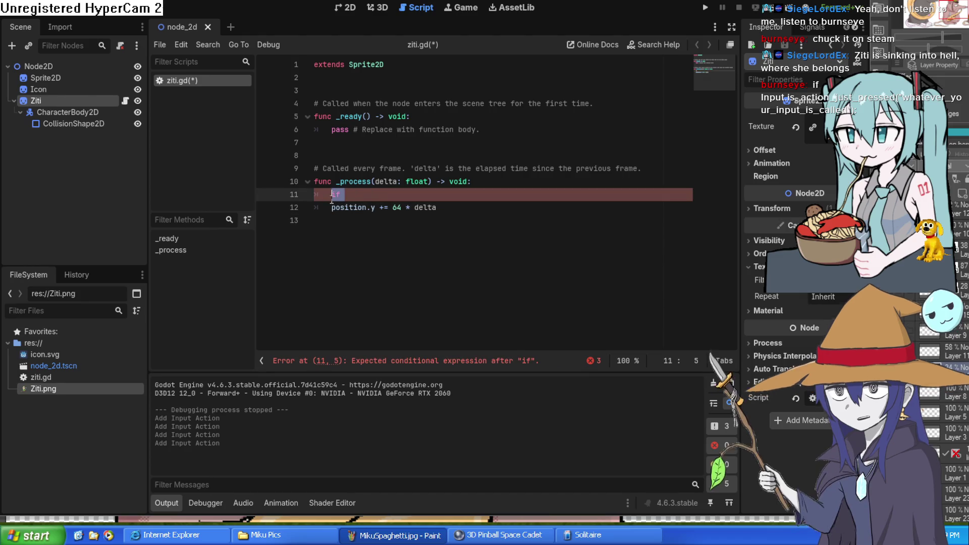
pyautogui.write('if Input.is_action_just_pressed("whatever_your_input_is_called"):')
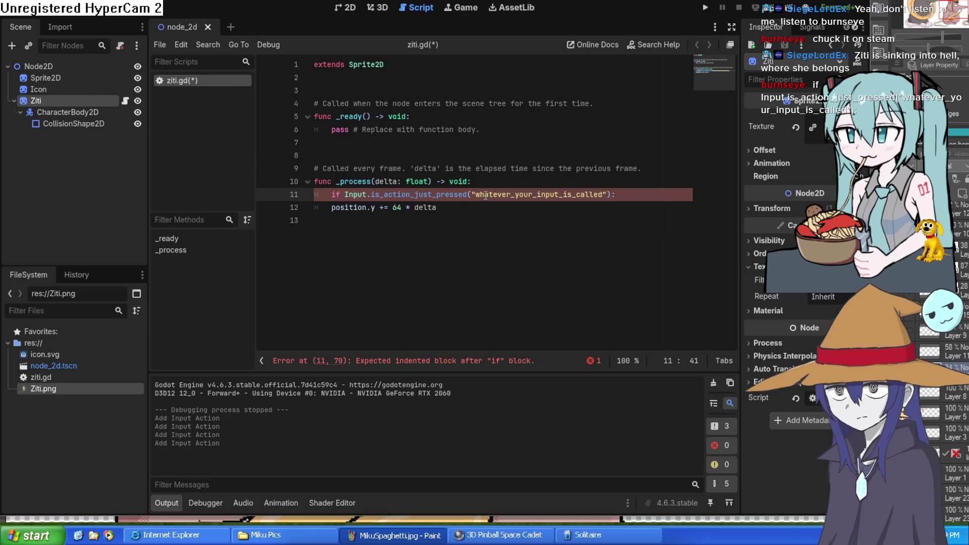
pyautogui.moveTo(476, 194); pyautogui.dragTo(604, 195)
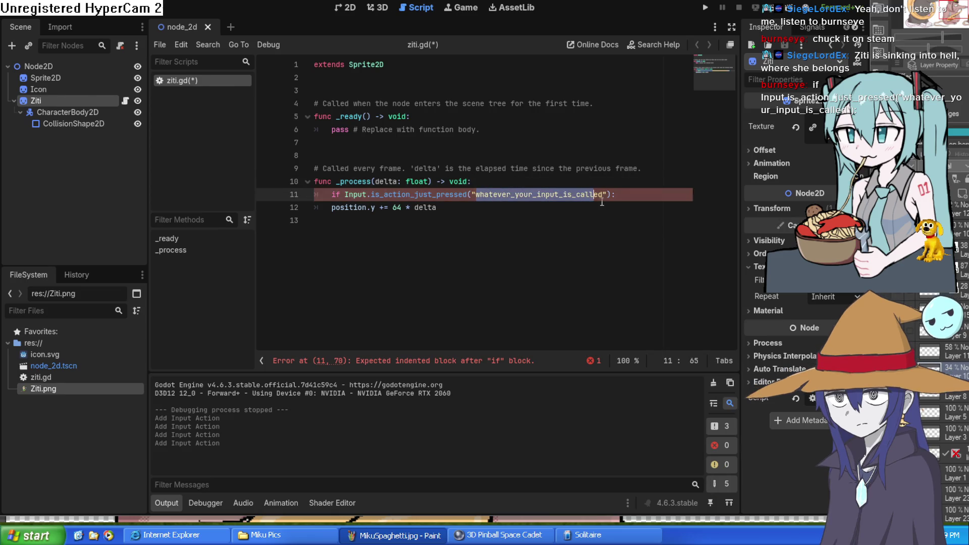
pyautogui.write('w')
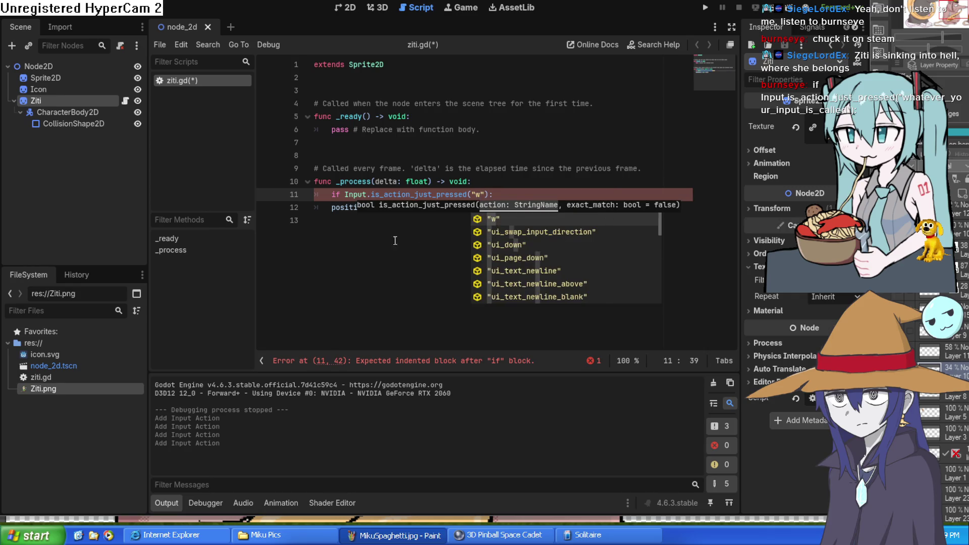
# Indent the position.y line under the w check and run the scene.
pyautogui.click(465, 209)
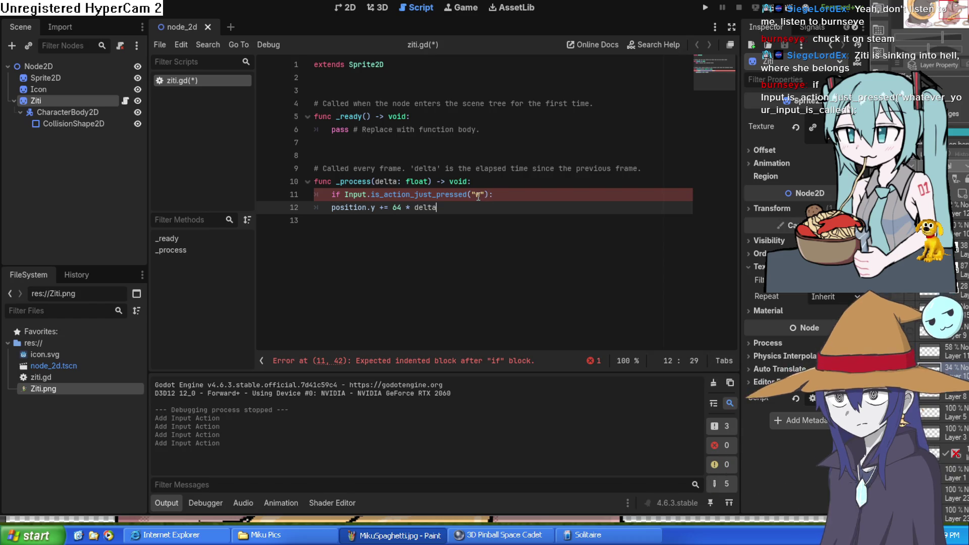
pyautogui.click(493, 194)
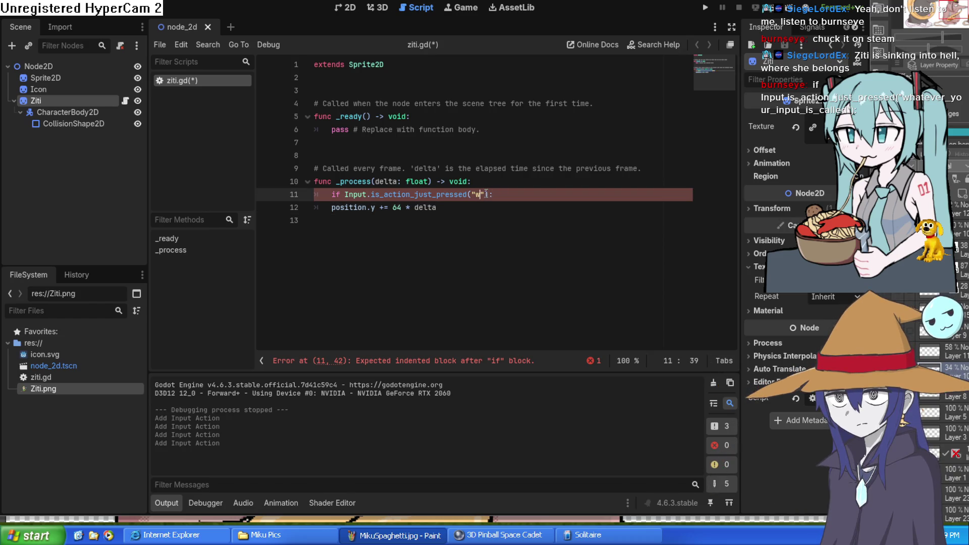
pyautogui.moveTo(480, 194); pyautogui.dragTo(475, 194)
pyautogui.click(475, 195)
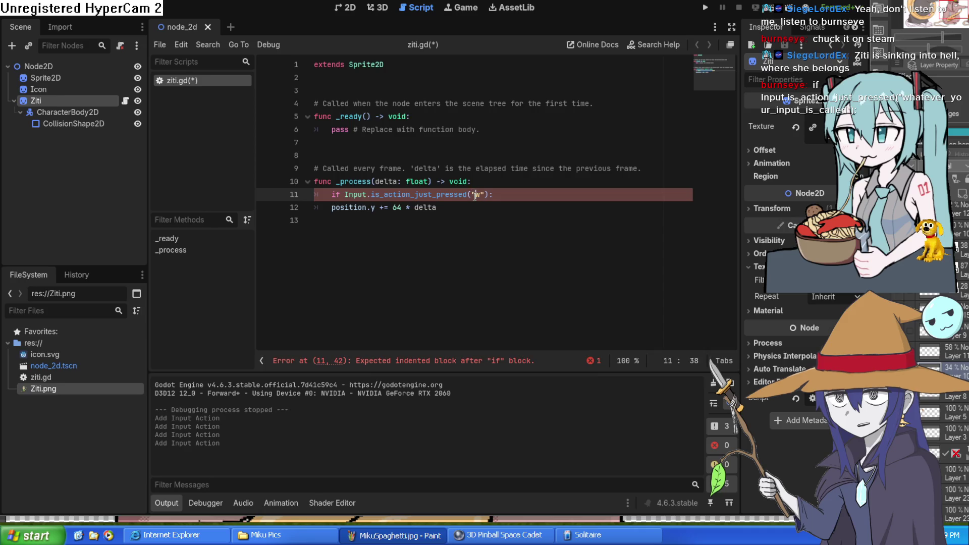
pyautogui.click(471, 208)
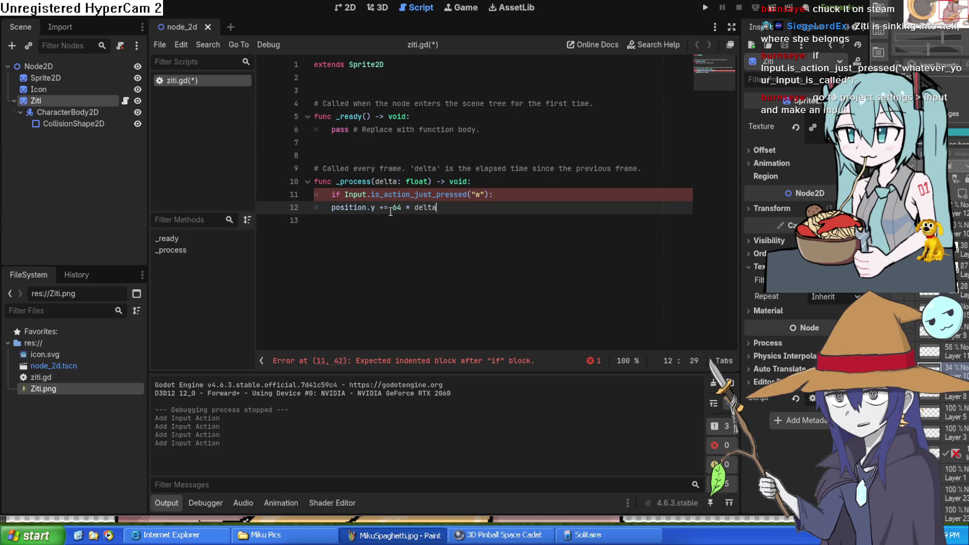
pyautogui.click(331, 207)
pyautogui.press('Tab')
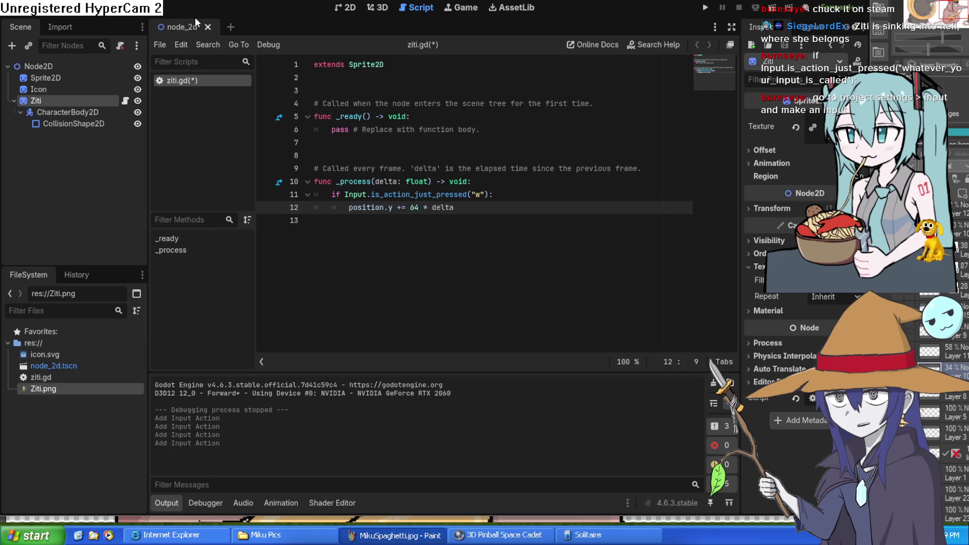
pyautogui.click(705, 8)
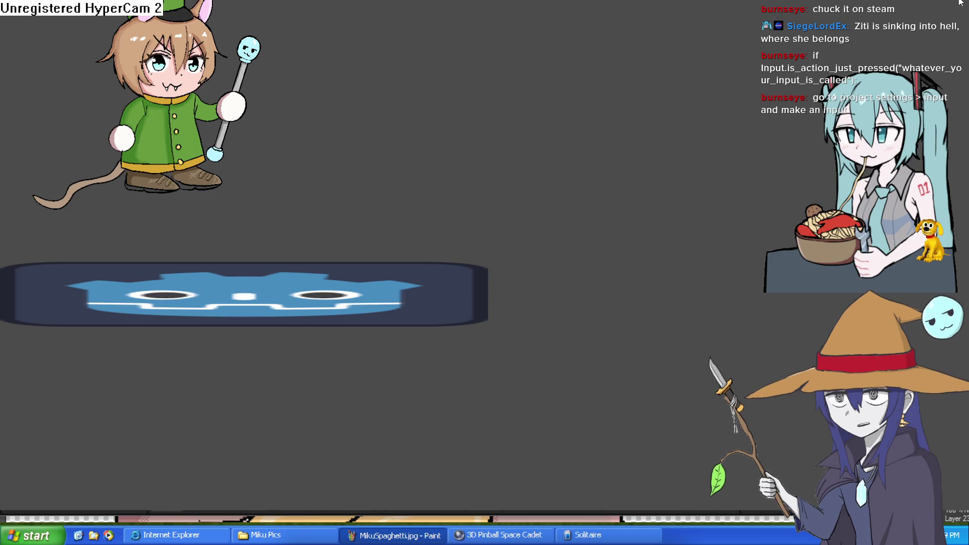
# Close the game, run the scene again to test the changed key, then close it.
pyautogui.hotkey('alt', 'F4')
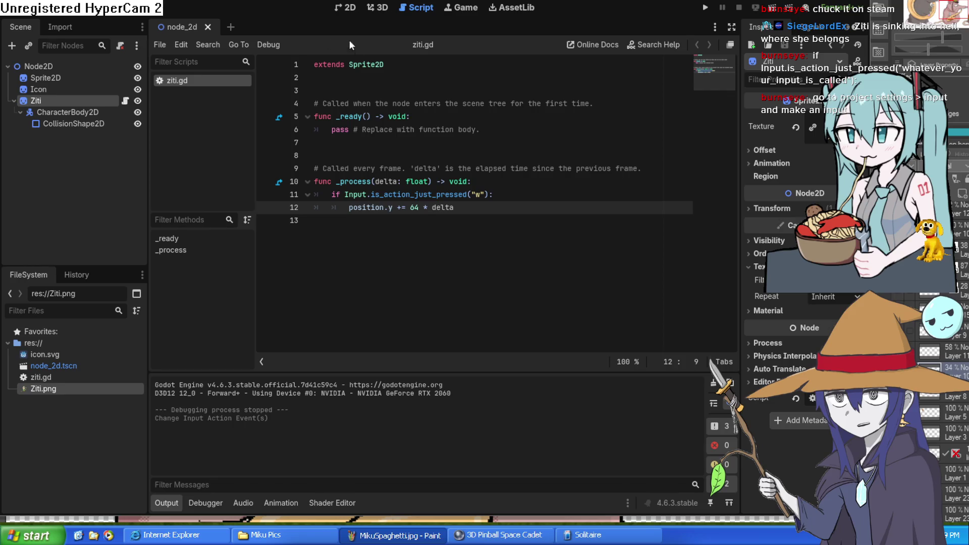
pyautogui.click(706, 8)
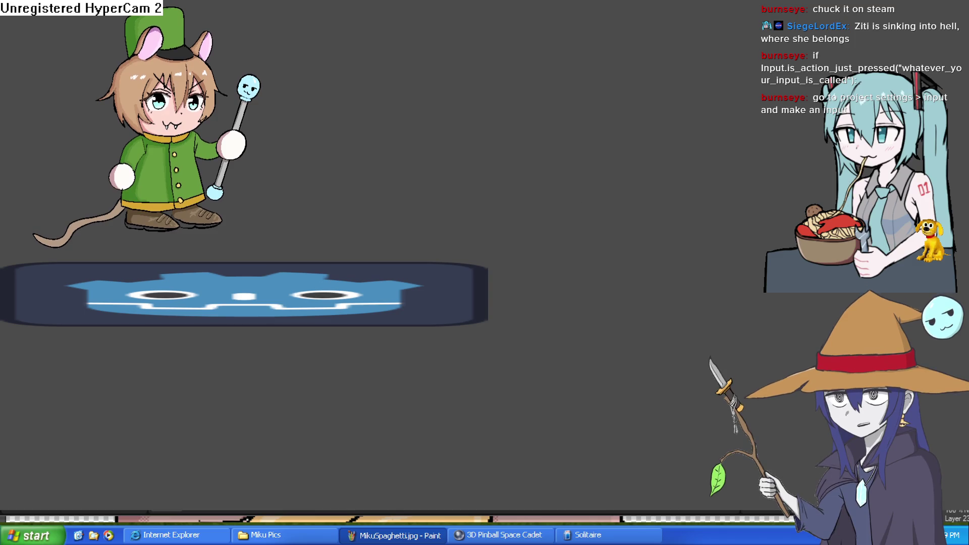
pyautogui.click(951, 1)
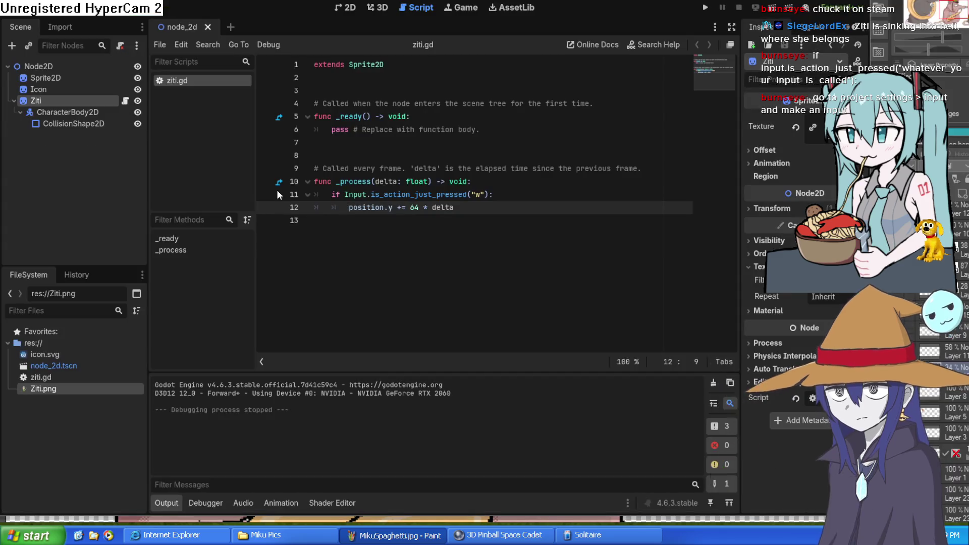
pyautogui.click(334, 196)
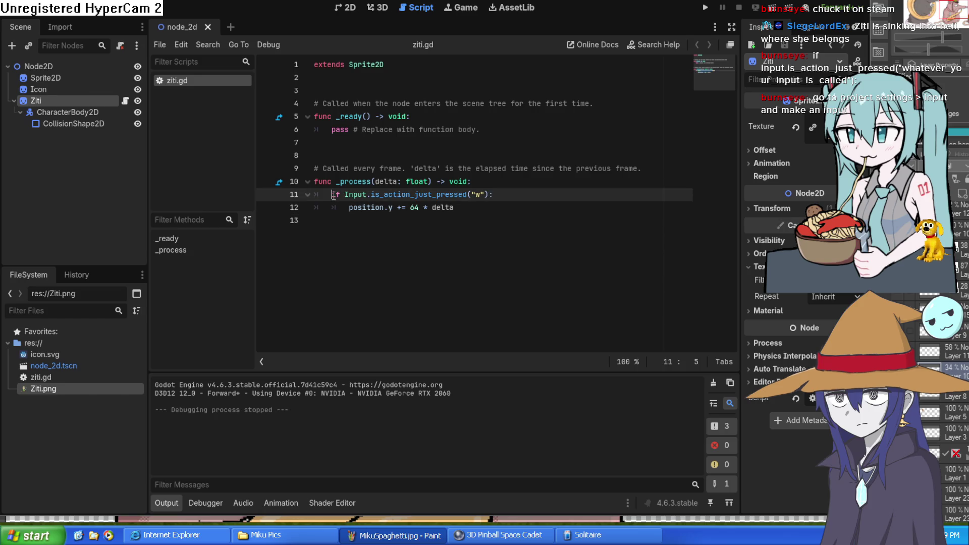
pyautogui.click(347, 8)
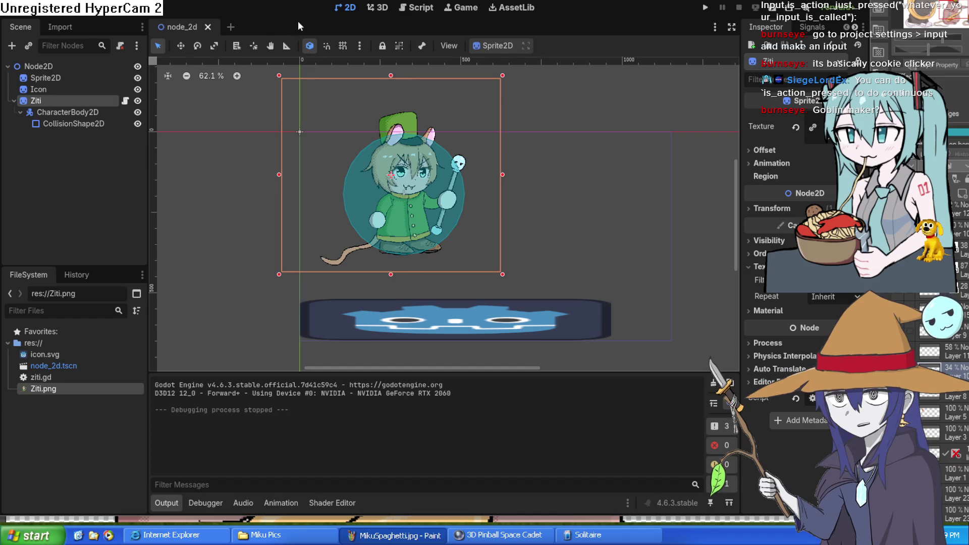
pyautogui.click(423, 9)
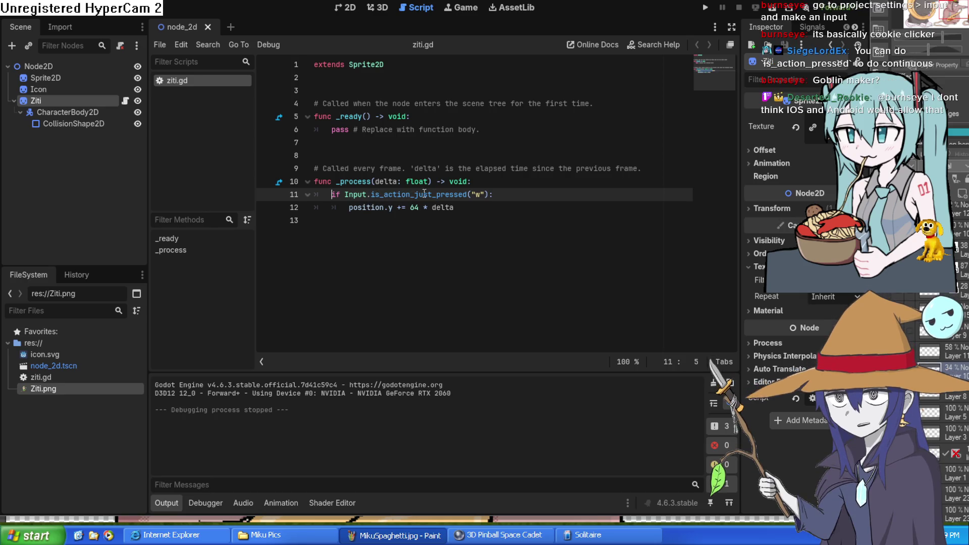
# Change the check from is_action_just_pressed to is_action_pressed, save and briefly test-run.
pyautogui.moveTo(437, 195); pyautogui.dragTo(413, 194)
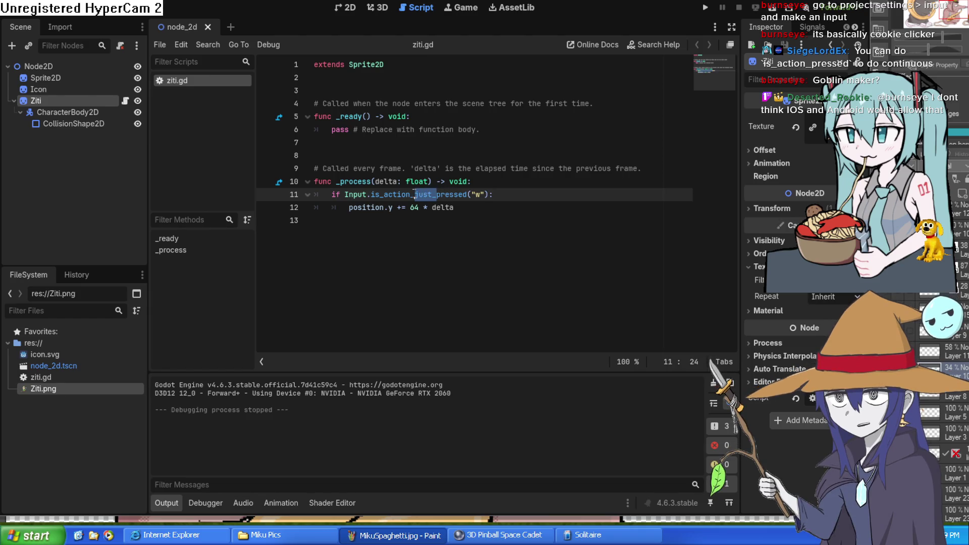
pyautogui.press('BackSpace')
pyautogui.press('BackSpace')
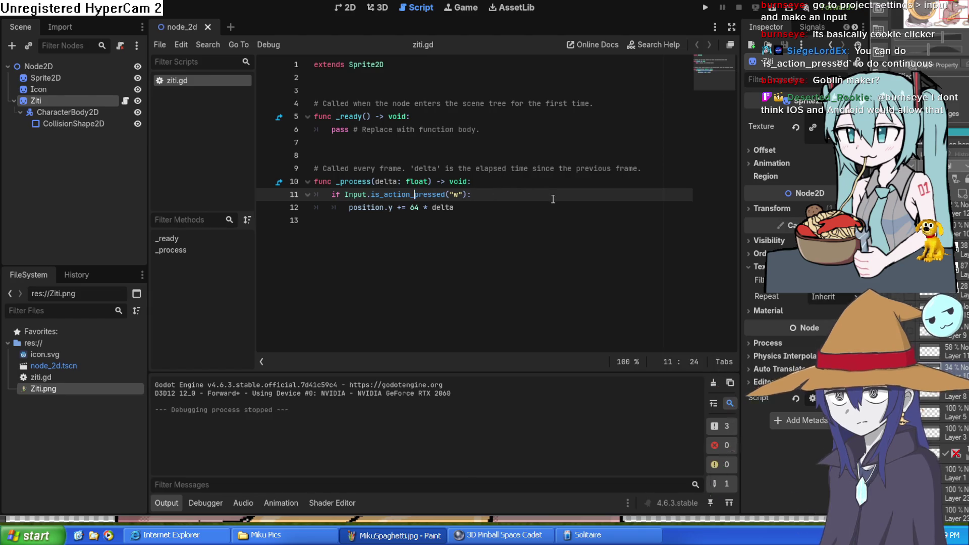
pyautogui.hotkey('ctrl', 'z')
pyautogui.press('Delete')
pyautogui.press('Delete')
pyautogui.hotkey('ctrl', 's')
pyautogui.click(478, 194)
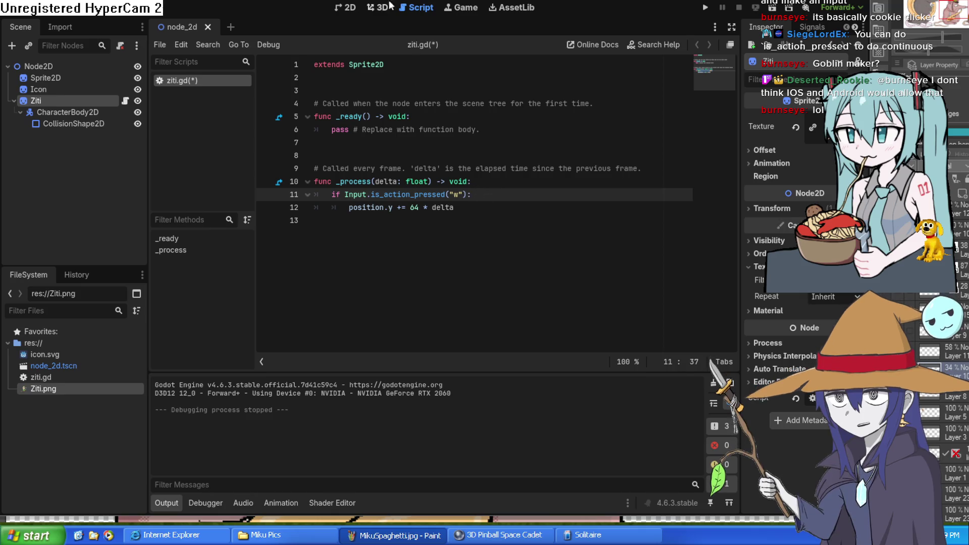
pyautogui.click(705, 8)
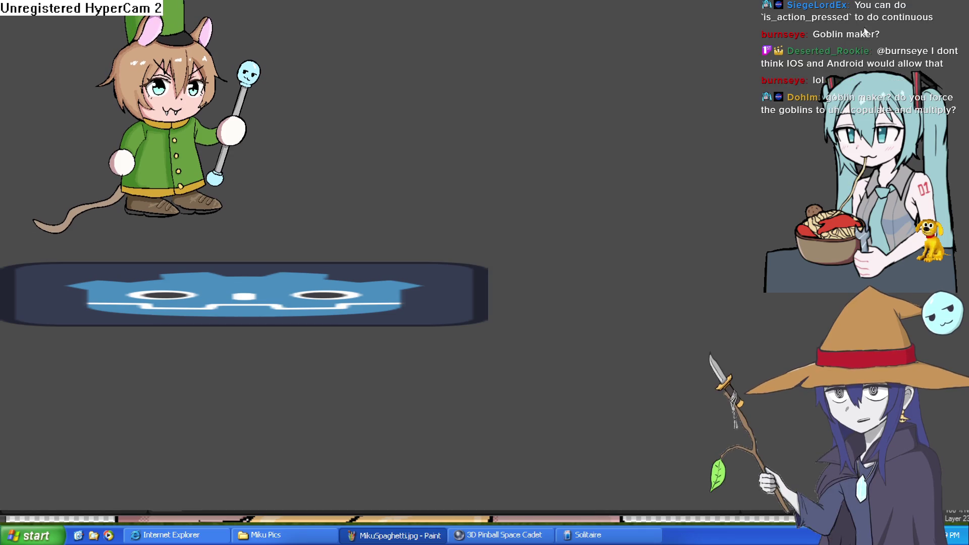
pyautogui.click(952, 2)
pyautogui.click(455, 195)
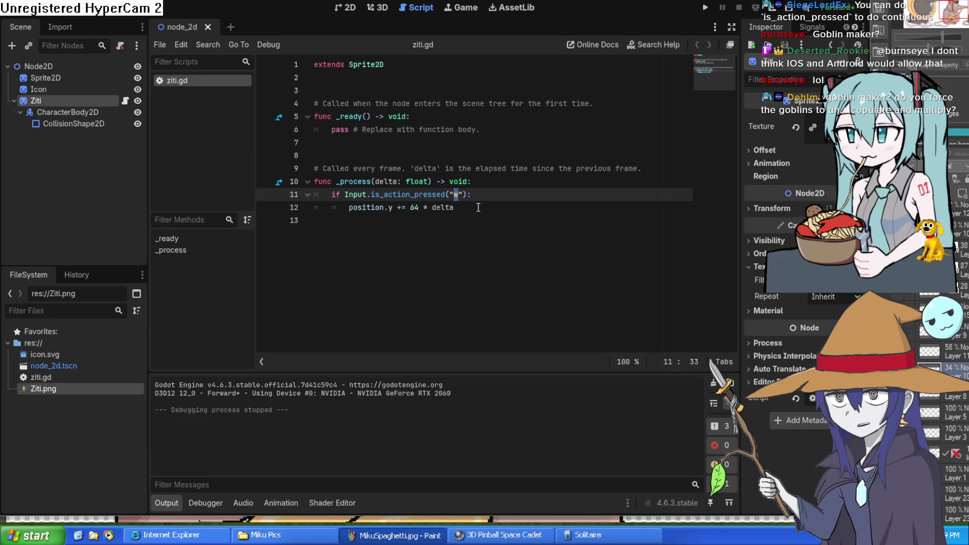
# Set the action name to "s", then run the game and hold S to move Ziti down.
pyautogui.write('s')
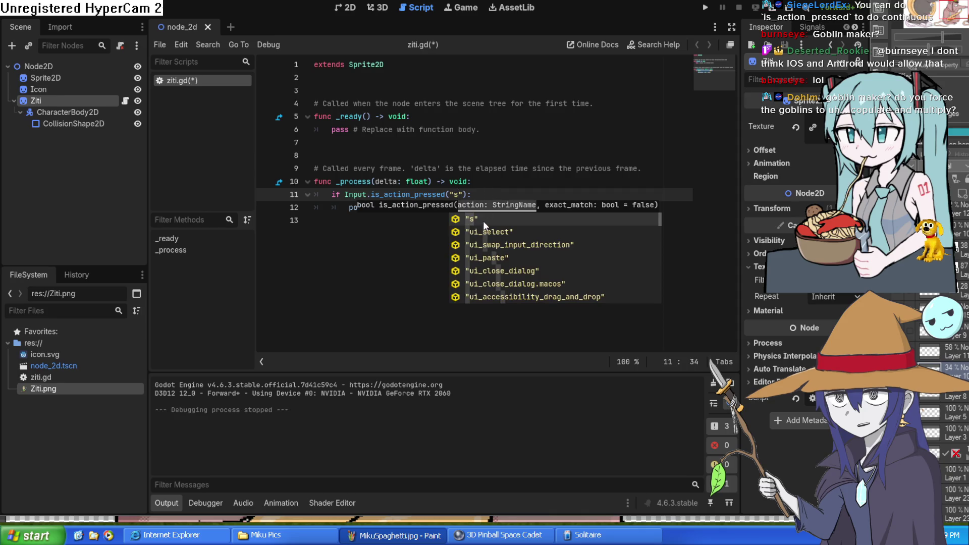
pyautogui.click(387, 227)
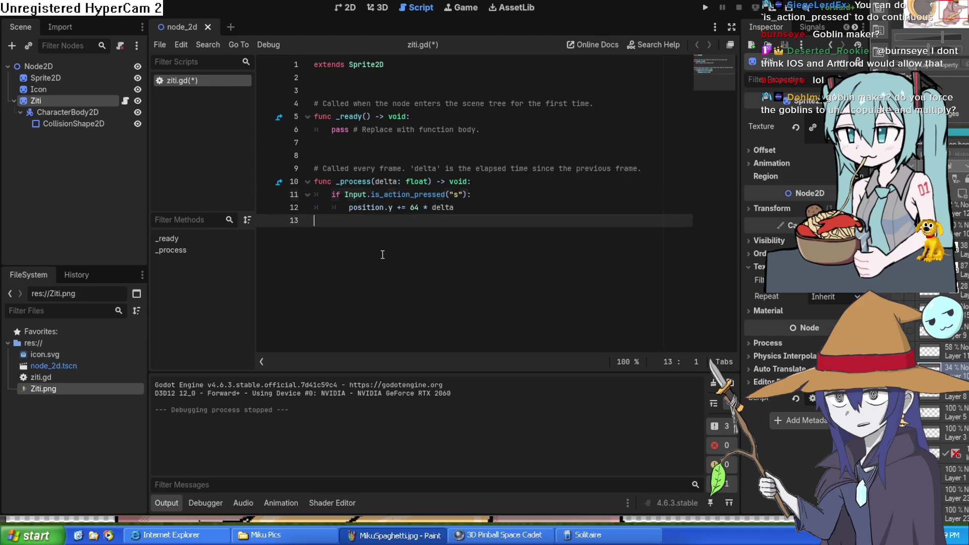
pyautogui.click(475, 196)
pyautogui.press('Down')
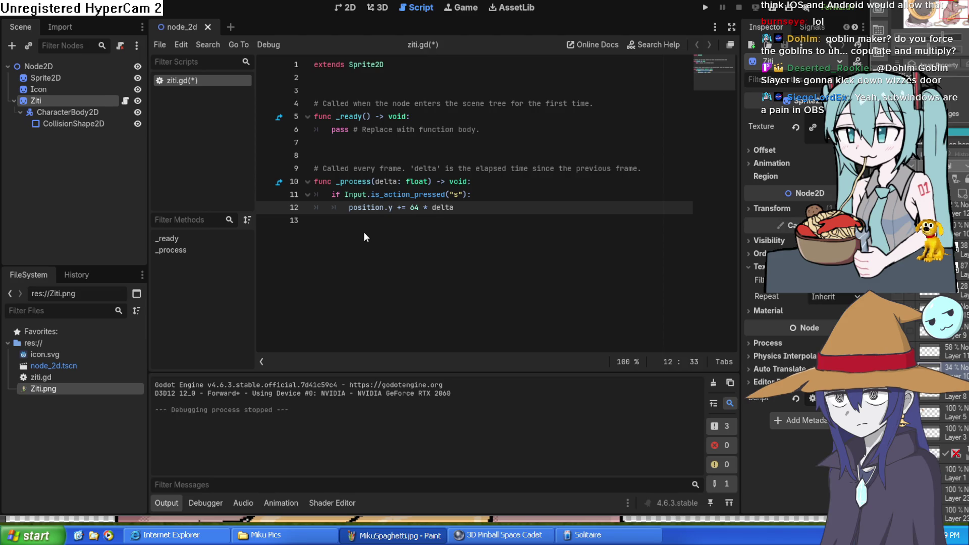
pyautogui.click(434, 352)
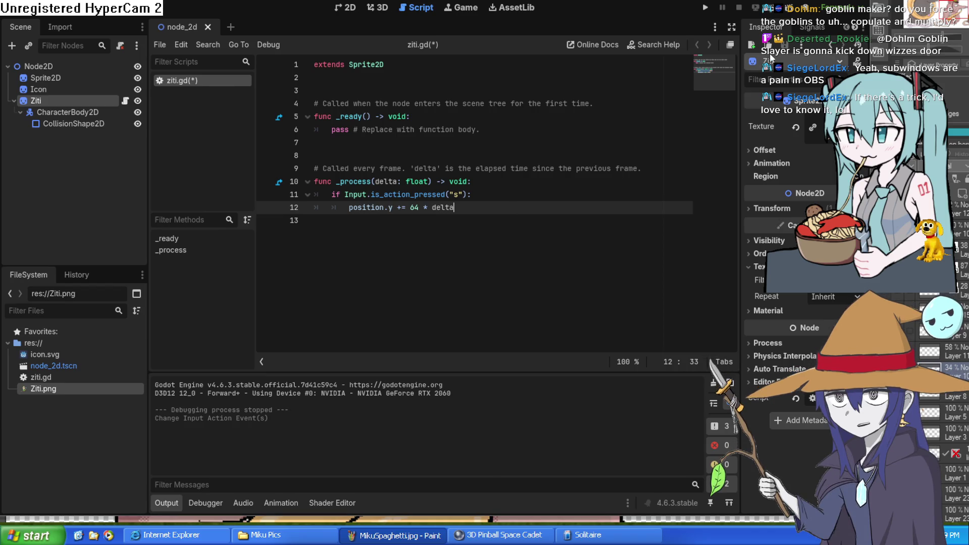
pyautogui.click(707, 13)
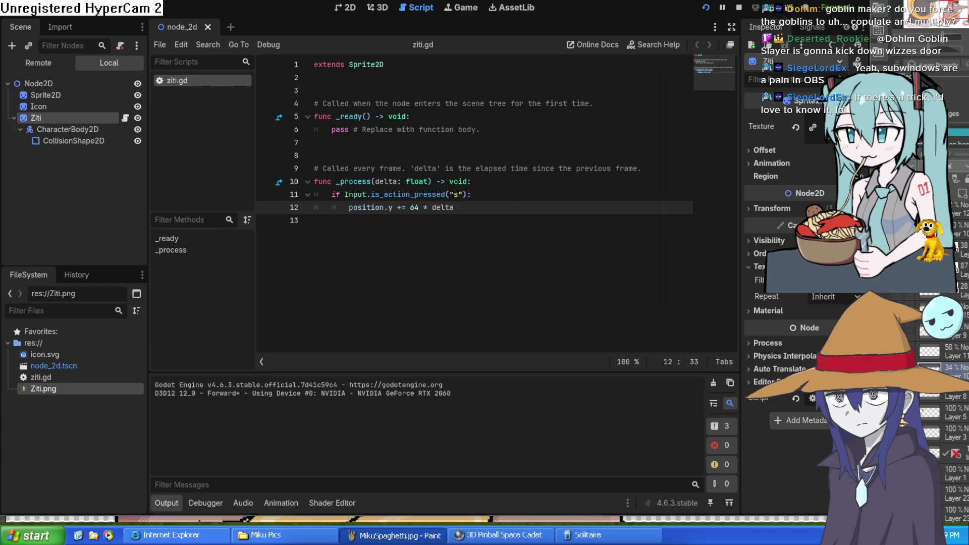
pyautogui.press('s')
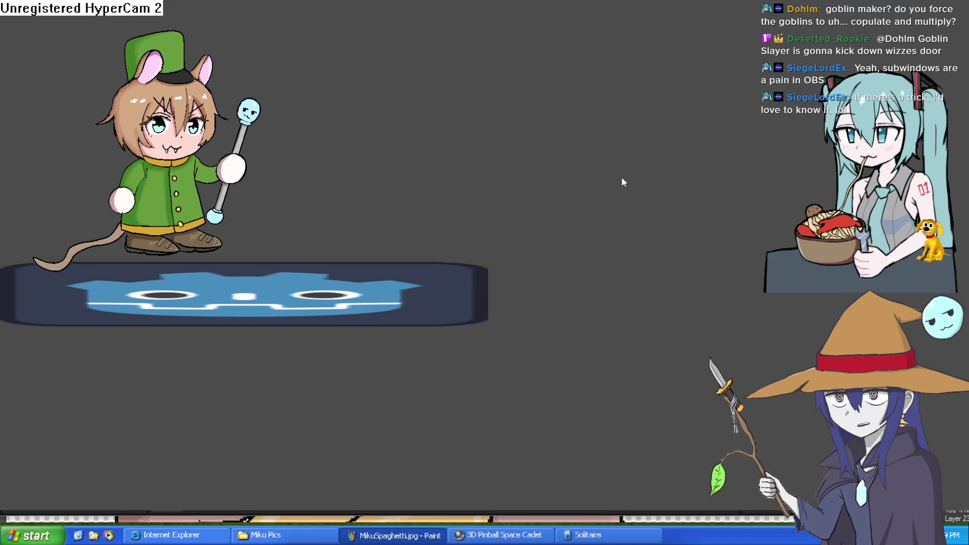
pyautogui.hotkey('alt', 'F4')
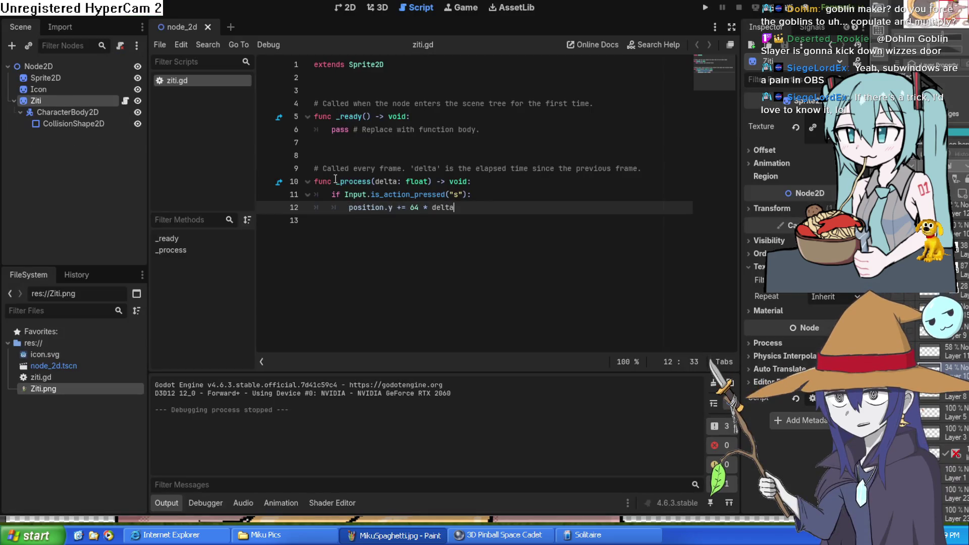
# Duplicate the down-movement block from lines 11–12 into lines 14–15.
pyautogui.moveTo(333, 197); pyautogui.dragTo(480, 206)
pyautogui.hotkey('ctrl', 'c')
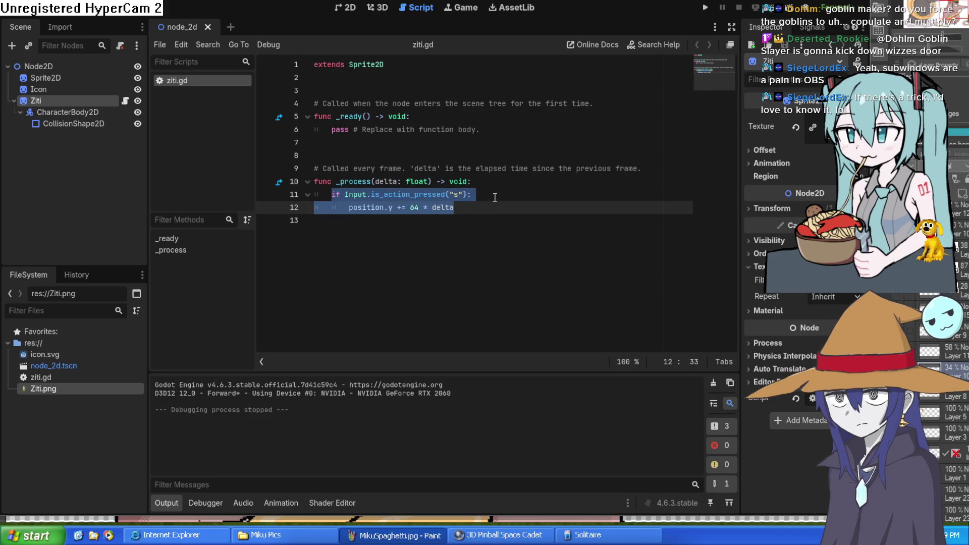
pyautogui.click(491, 212)
pyautogui.press('Return')
pyautogui.press('Return')
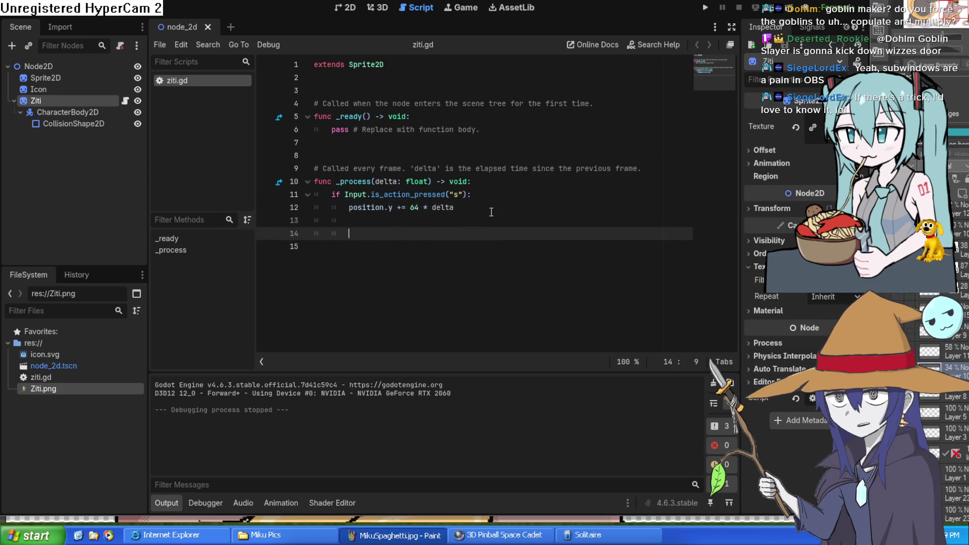
pyautogui.hotkey('ctrl', 'v')
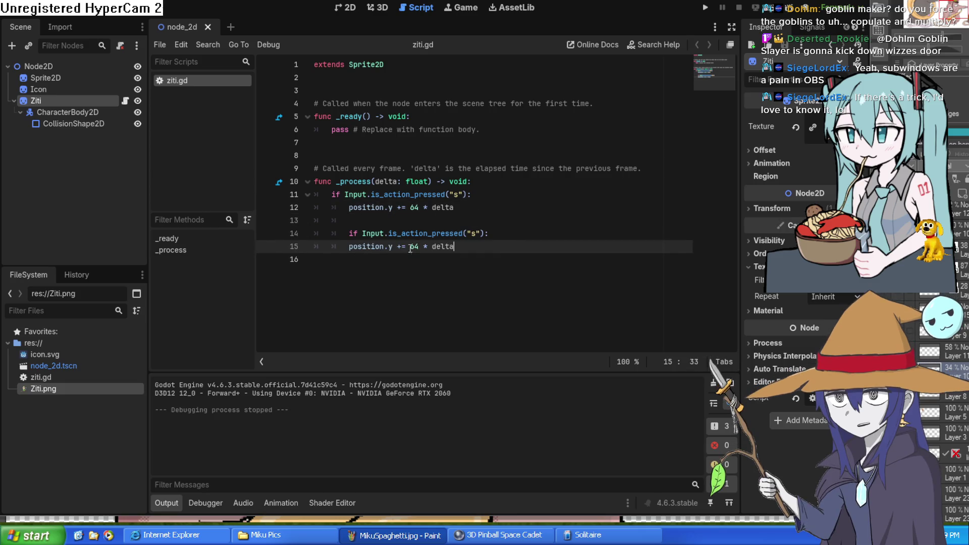
# Change the copy's += to -= and its action from "s" to "w" to move up.
pyautogui.click(401, 247)
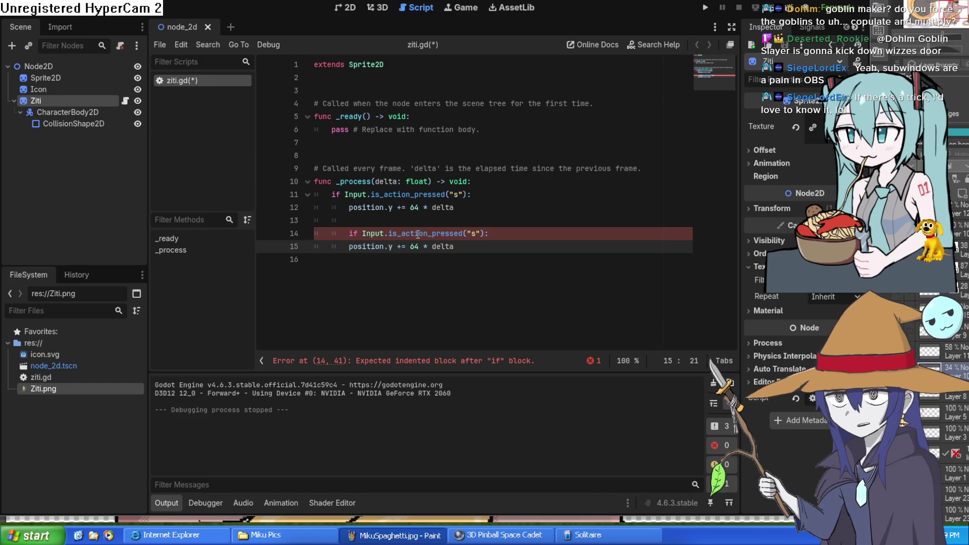
pyautogui.press('BackSpace')
pyautogui.write('-')
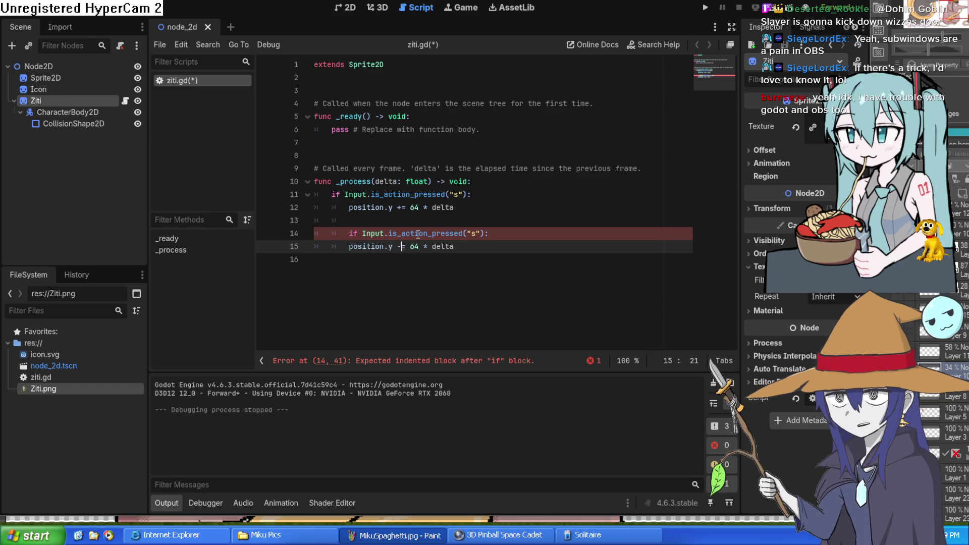
pyautogui.click(476, 234)
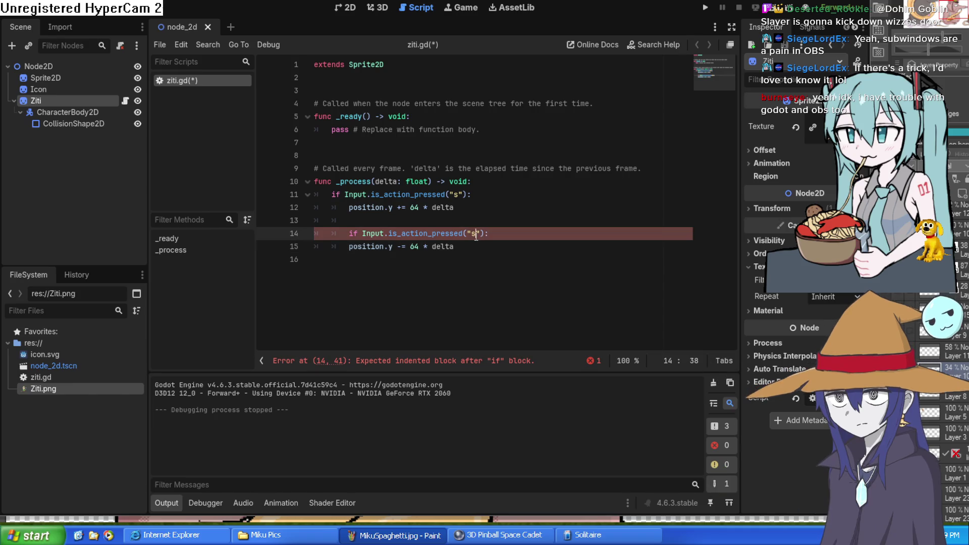
pyautogui.press('Delete')
pyautogui.write('w')
# Save and run the project, which stops on a line 14 indentation error.
pyautogui.click(482, 256)
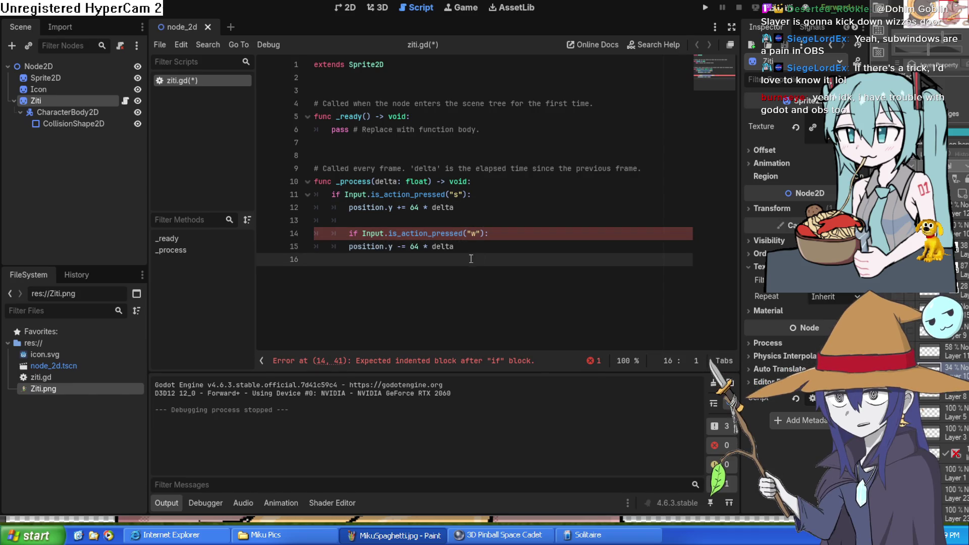
pyautogui.click(705, 8)
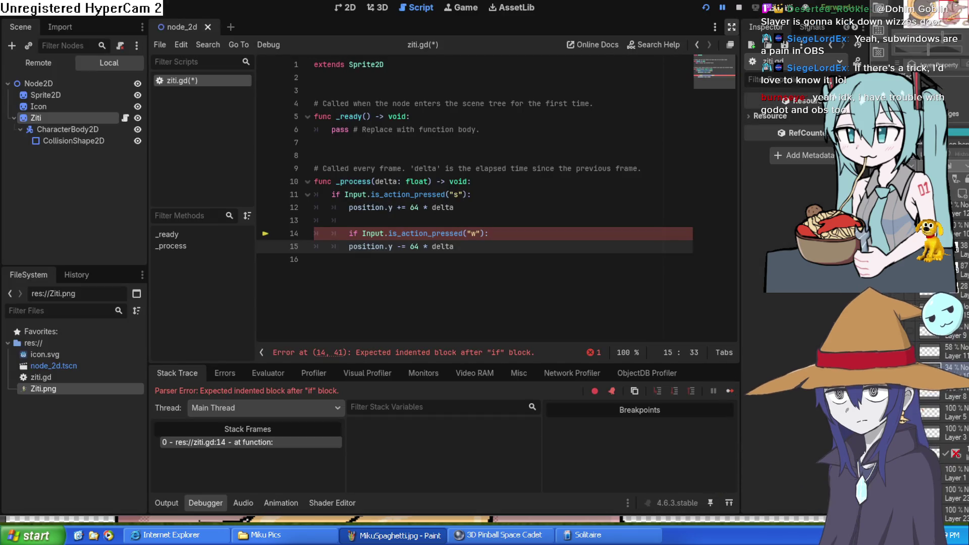
pyautogui.click(722, 14)
# Outdent line 14's if by one level, stop the game, and rerun the project.
pyautogui.click(706, 8)
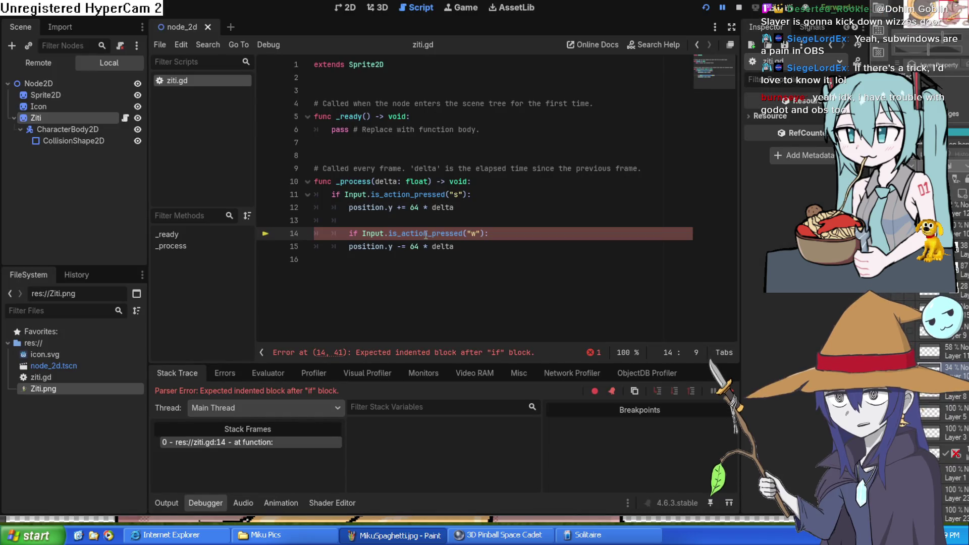
pyautogui.press('BackSpace')
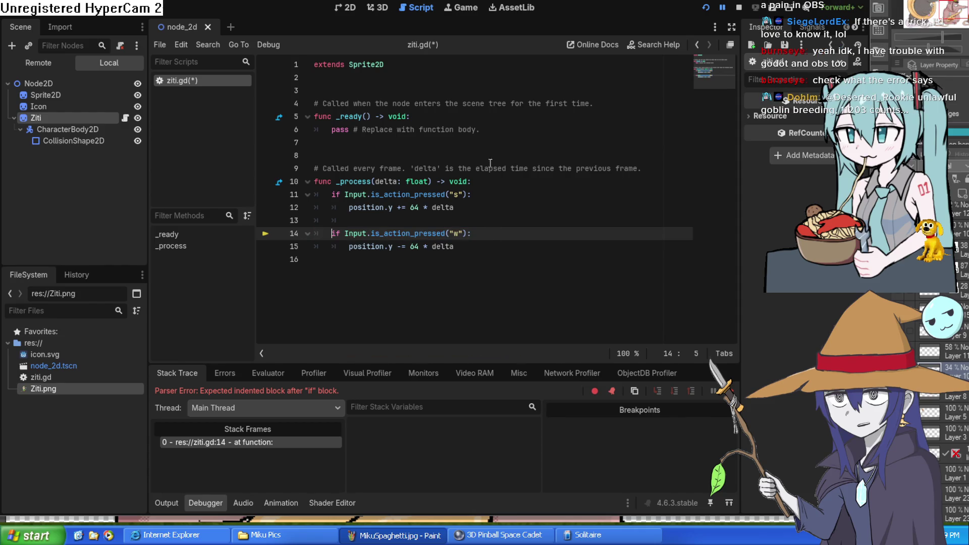
pyautogui.click(722, 8)
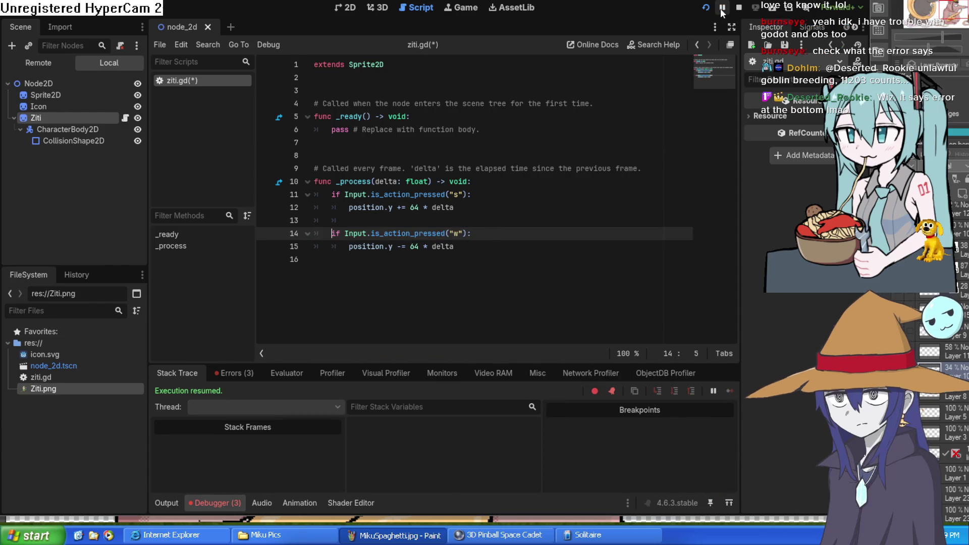
pyautogui.click(738, 8)
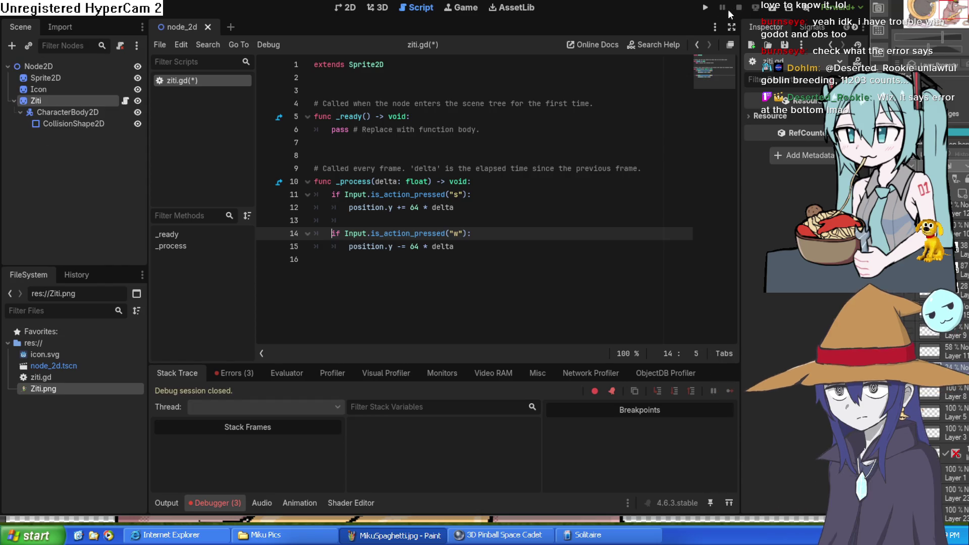
pyautogui.click(705, 8)
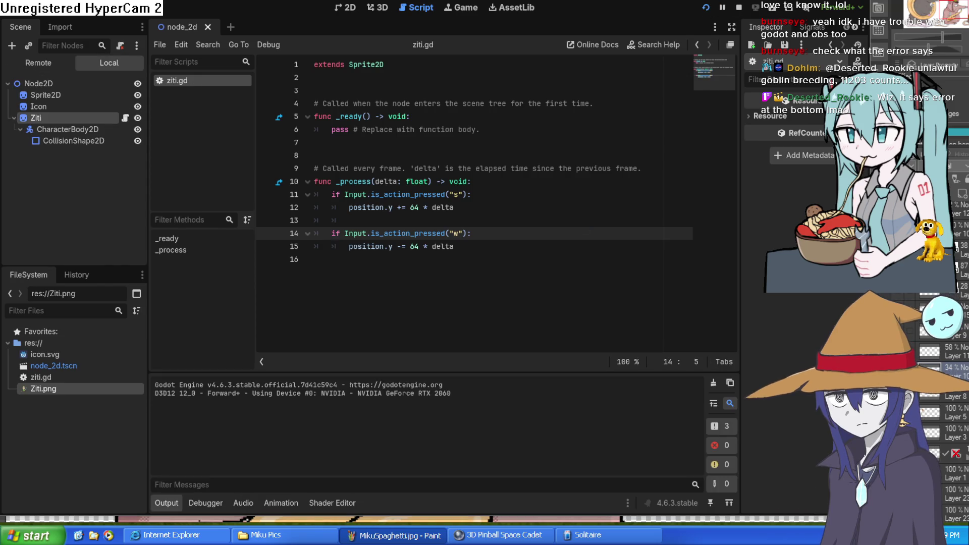
# Test the sprite moving down with S and up with W, then close the game.
pyautogui.press('s')
pyautogui.press('w')
pyautogui.press('s')
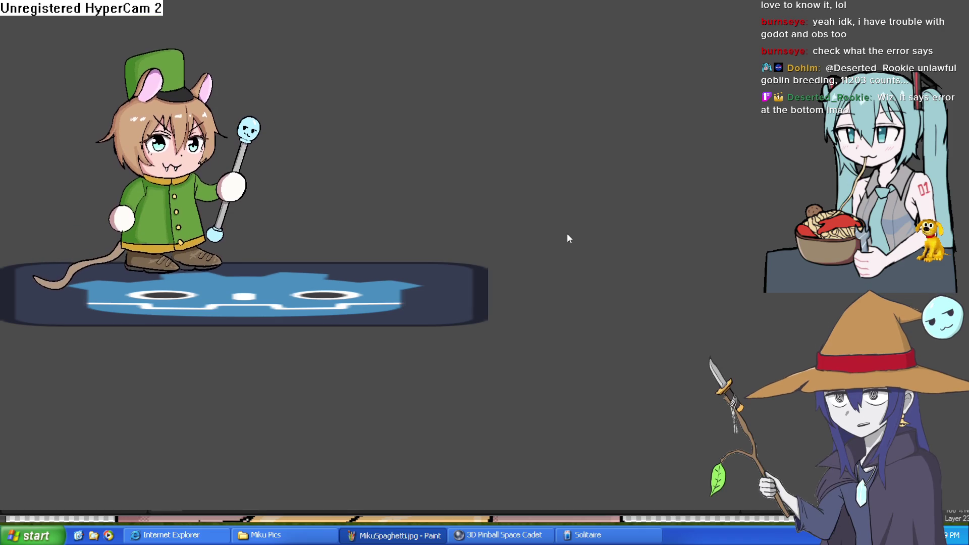
pyautogui.press('s')
pyautogui.press('w')
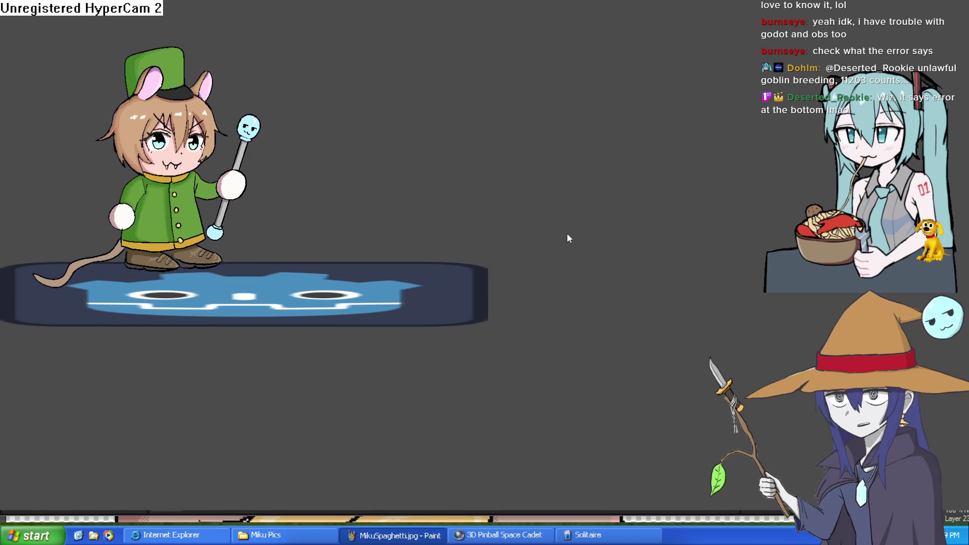
pyautogui.press('s')
pyautogui.press('w')
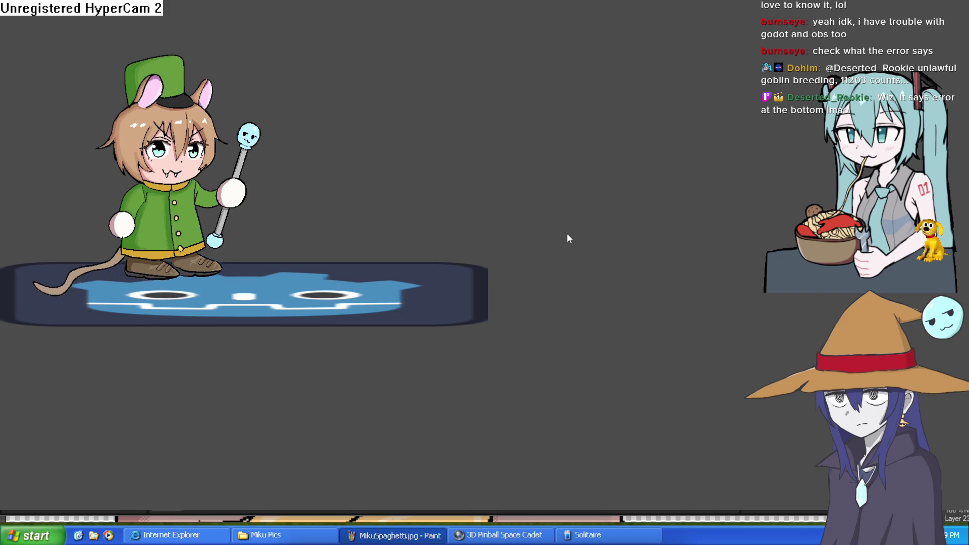
pyautogui.hotkey('alt', 'F4')
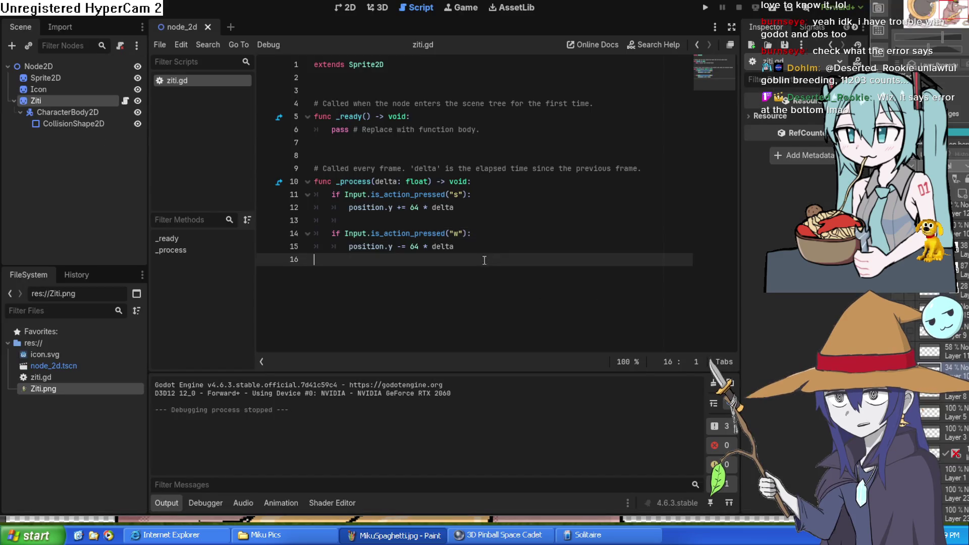
# Paste a duplicate of the w-pressed upward block at lines 18–19.
pyautogui.moveTo(485, 260); pyautogui.dragTo(315, 234)
pyautogui.hotkey('ctrl', 'c')
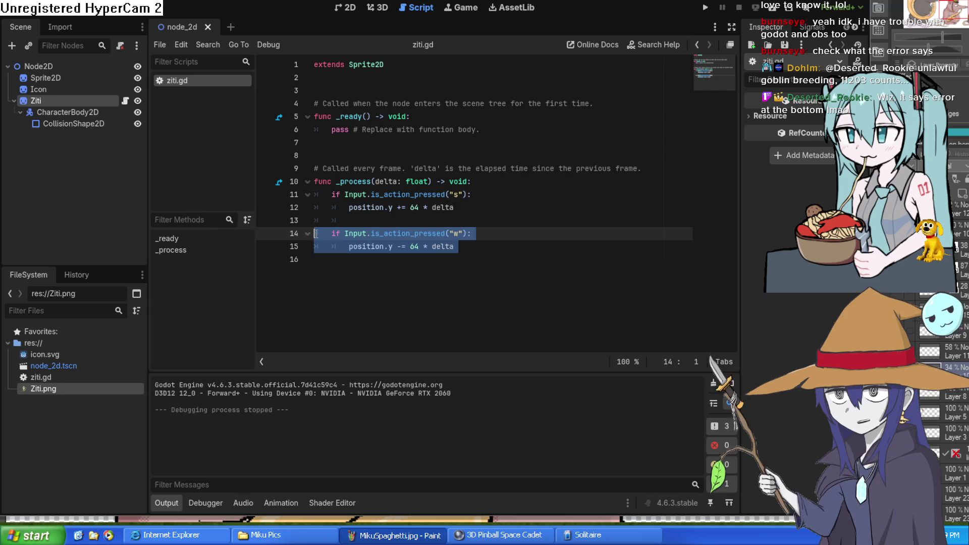
pyautogui.click(485, 255)
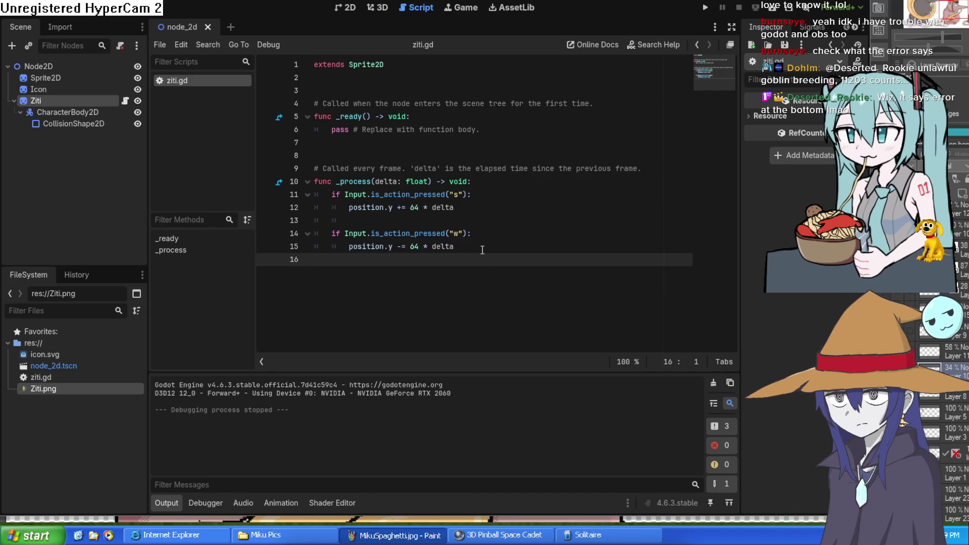
pyautogui.press('Return')
pyautogui.press('Return')
pyautogui.hotkey('ctrl', 'v')
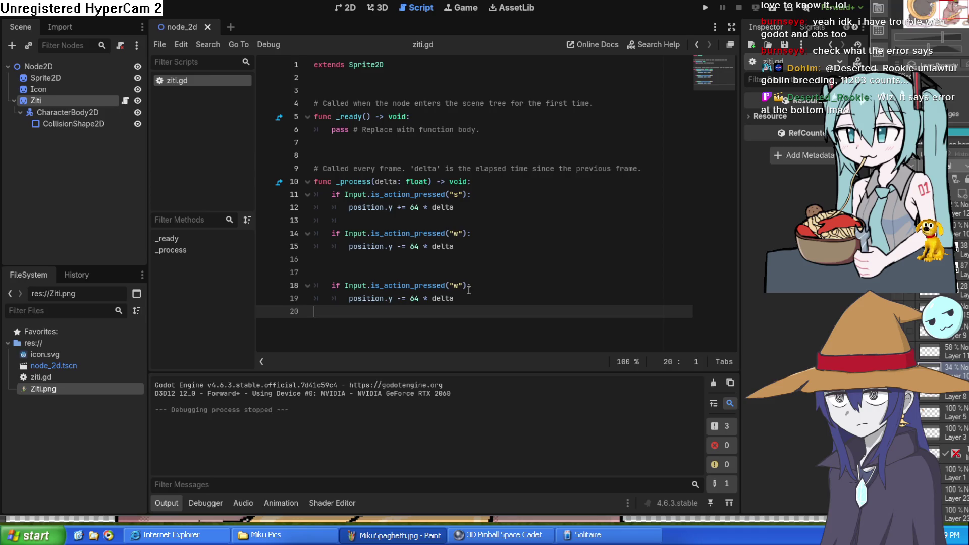
pyautogui.press('Return')
pyautogui.press('Return')
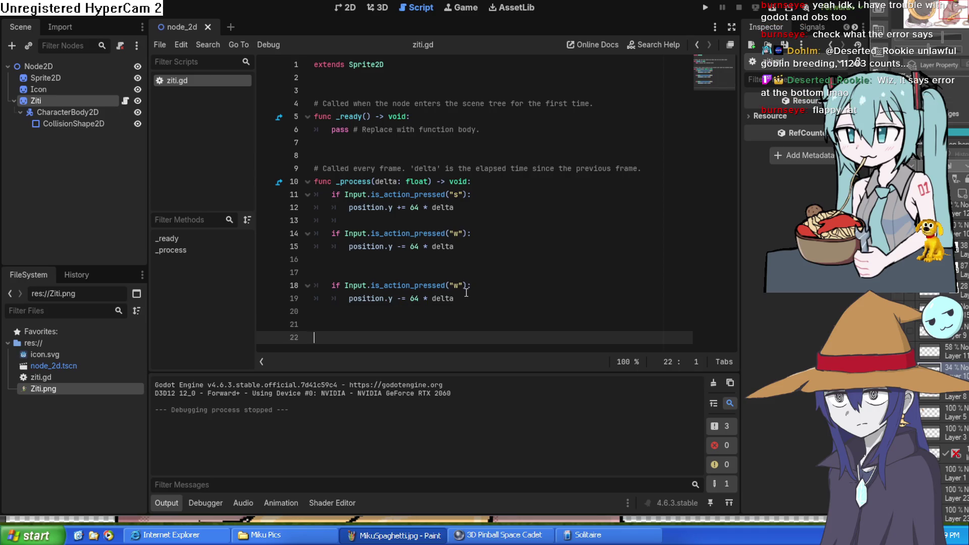